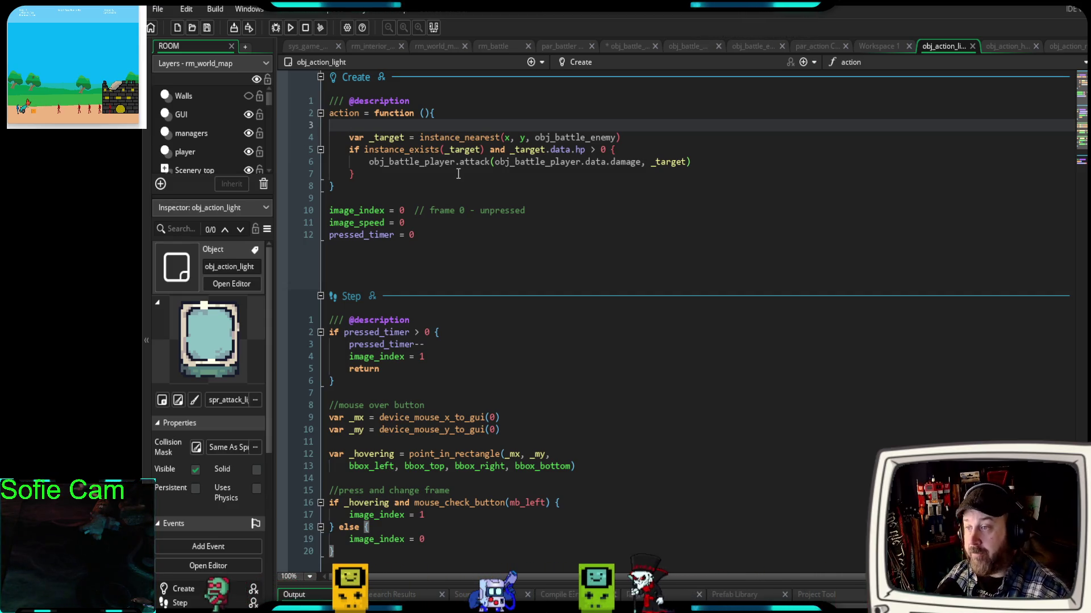
# - Save the project and launch the RPG prototype in debug mode with the Debug (F6) button
pyautogui.click(277, 28)
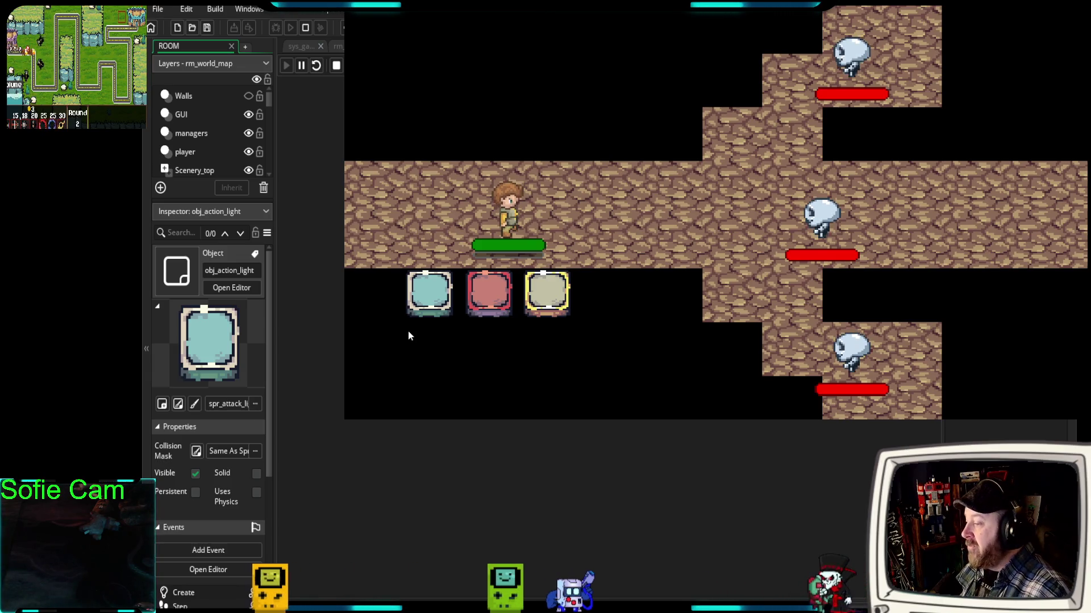
# - Attack the skeletons with the blue and red actions and flee with yellow back to the overworld
pyautogui.click(434, 307)
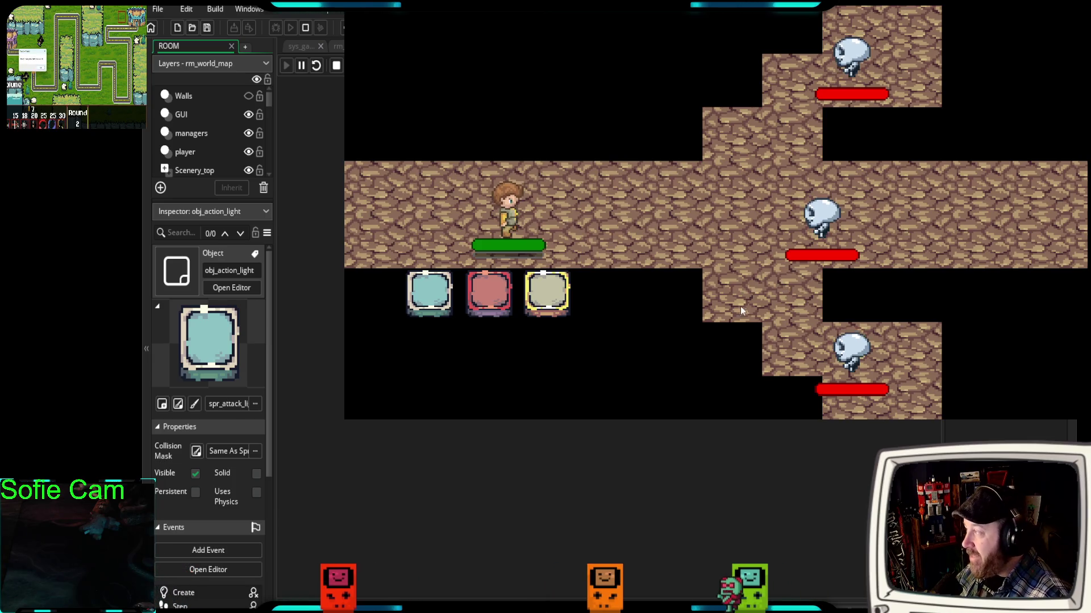
pyautogui.click(432, 297)
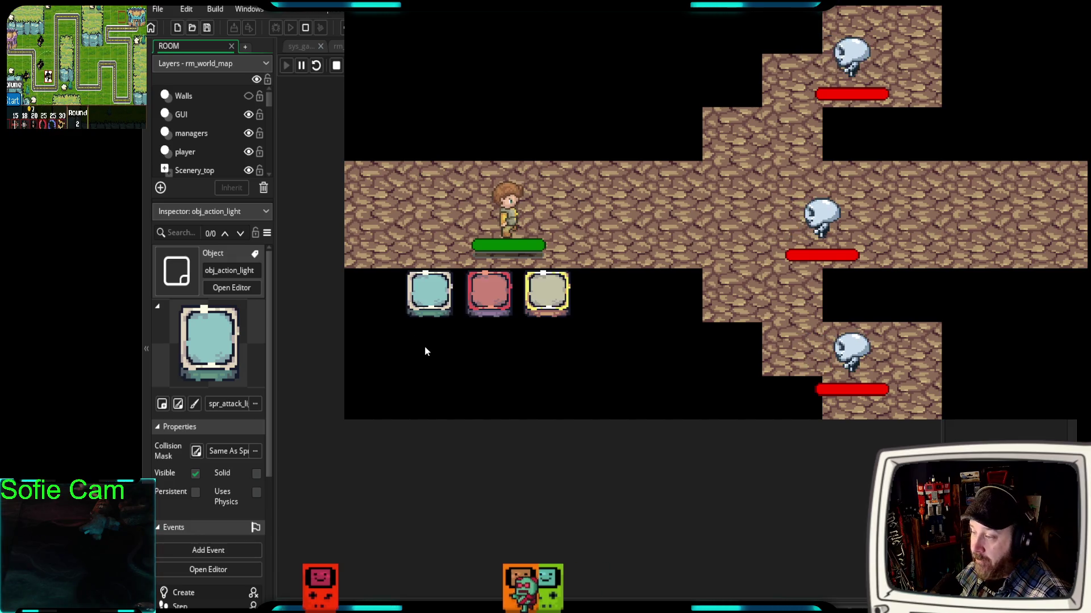
pyautogui.click(484, 292)
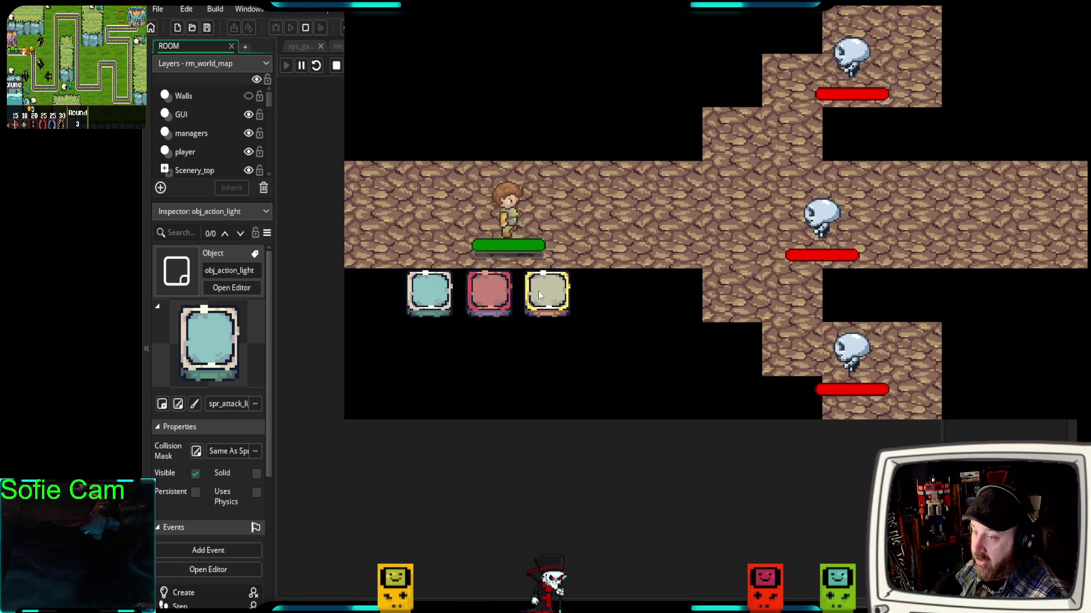
pyautogui.click(552, 297)
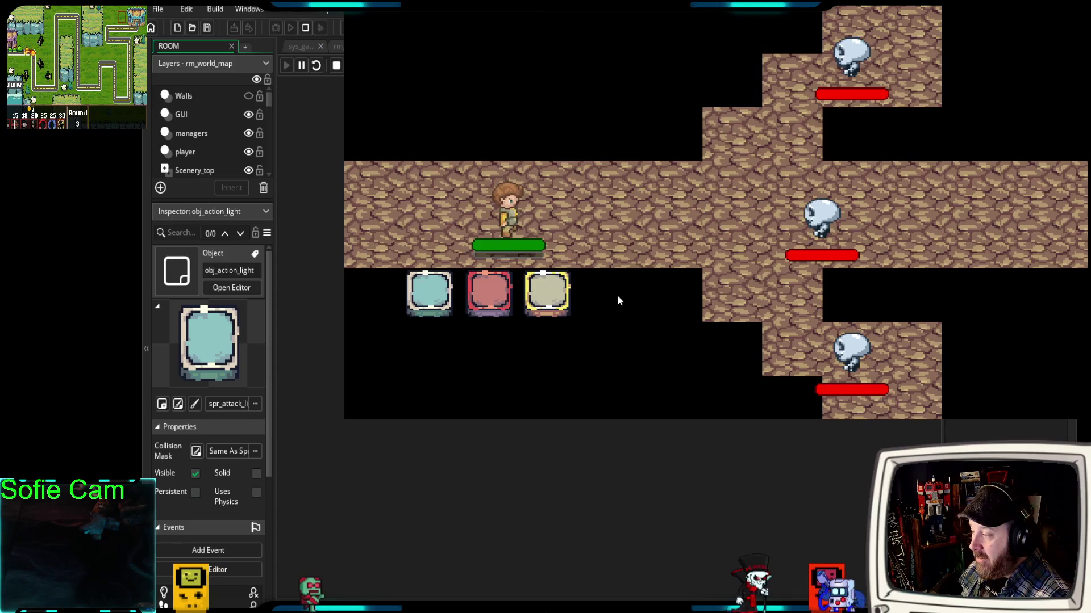
pyautogui.click(555, 300)
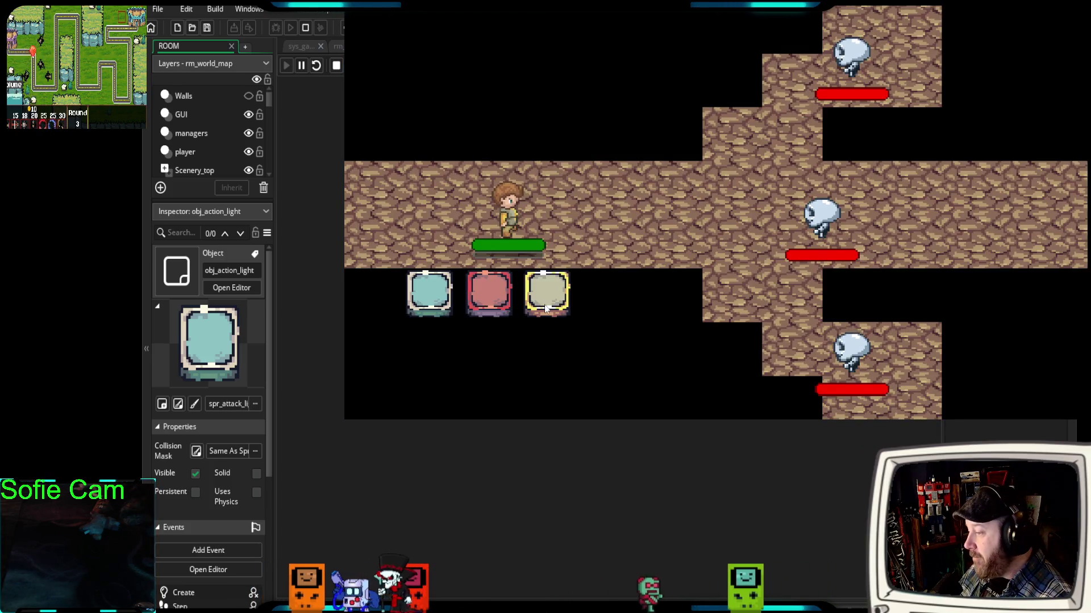
pyautogui.click(545, 303)
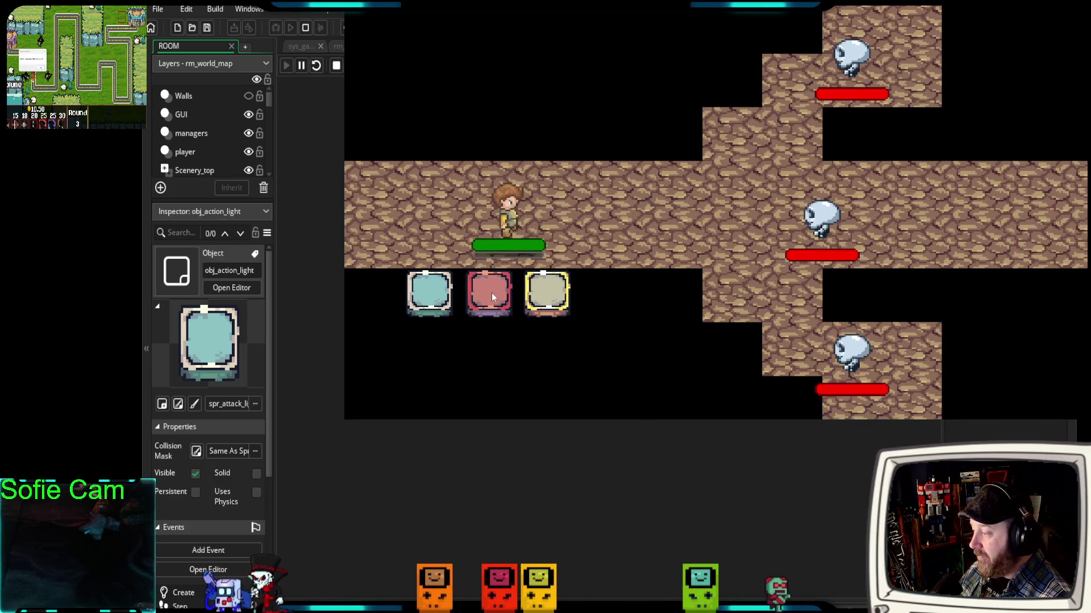
pyautogui.click(488, 294)
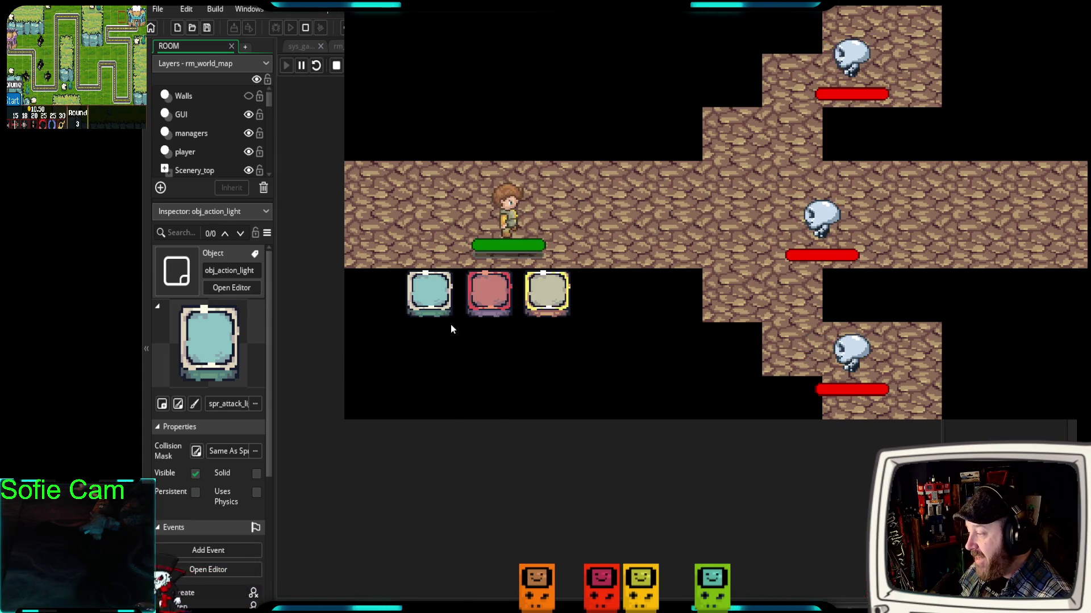
pyautogui.click(430, 318)
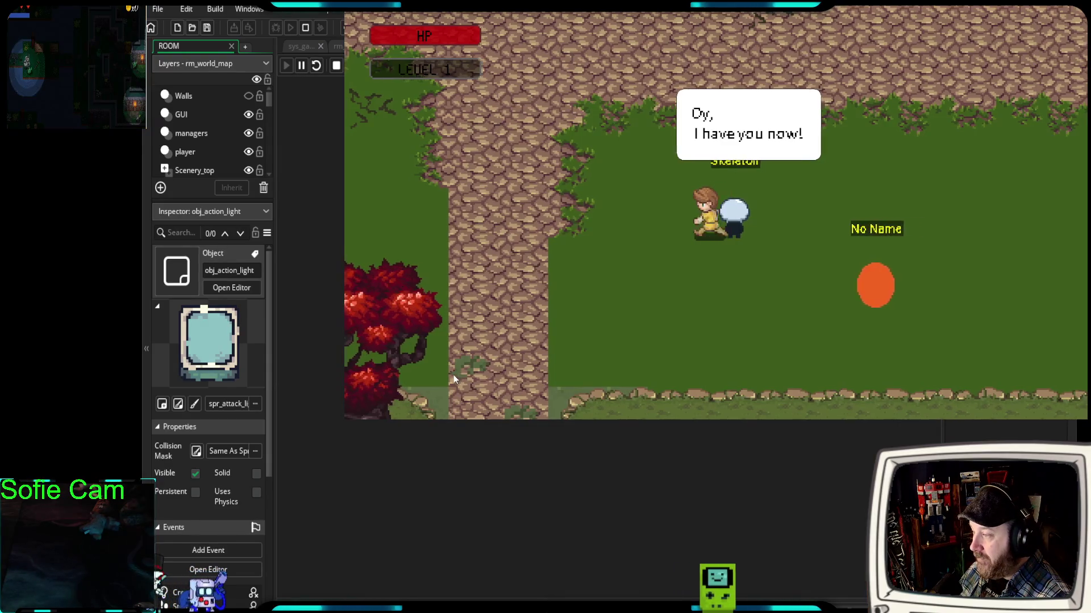
# - Walk the player north three times into the village, then once back south
pyautogui.press('Up')
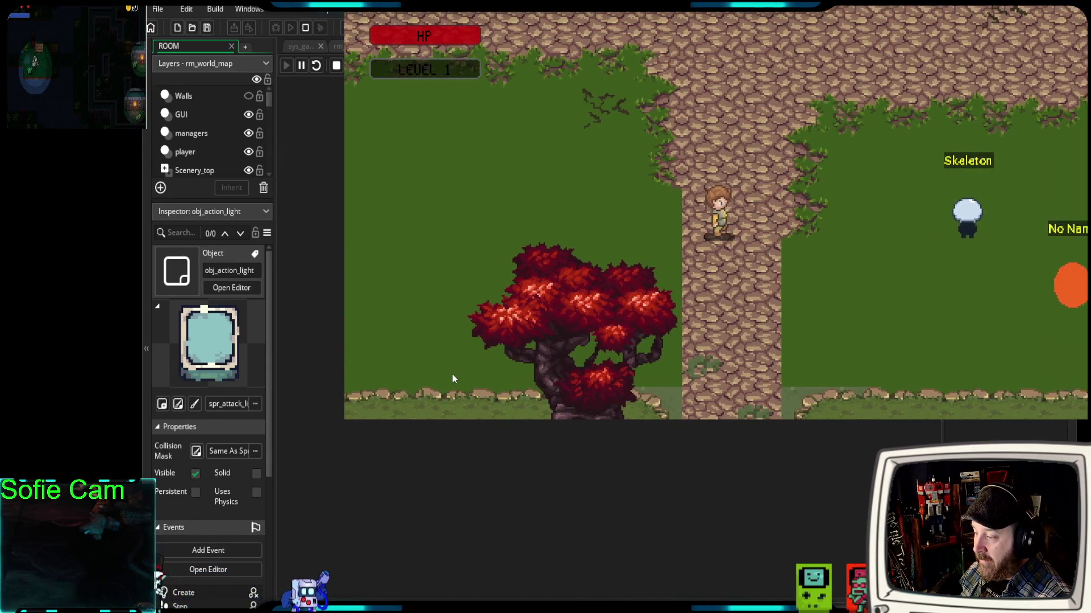
pyautogui.press('Up')
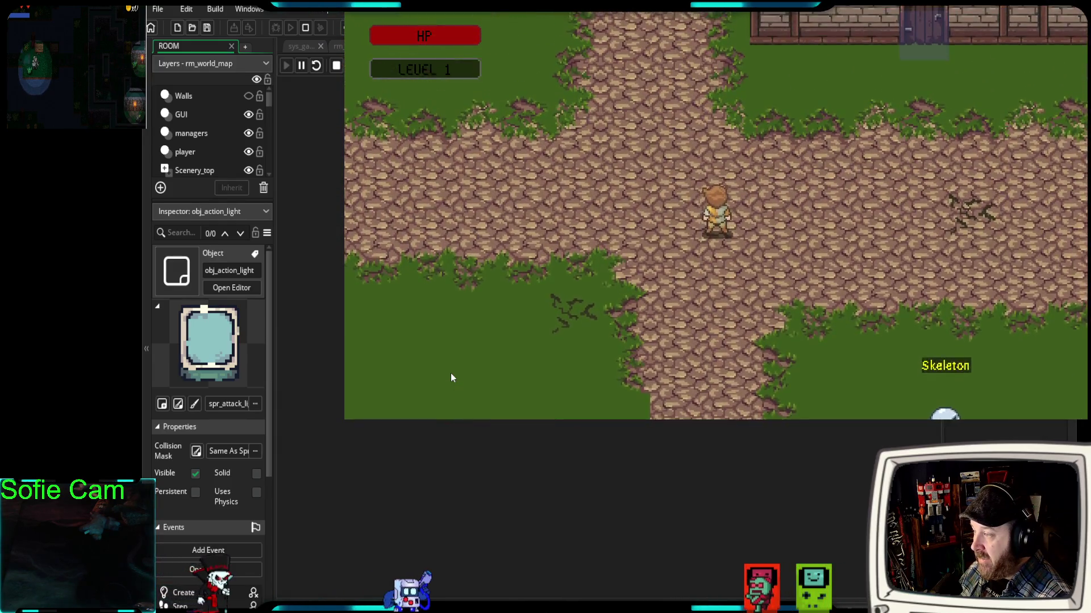
pyautogui.press('Up')
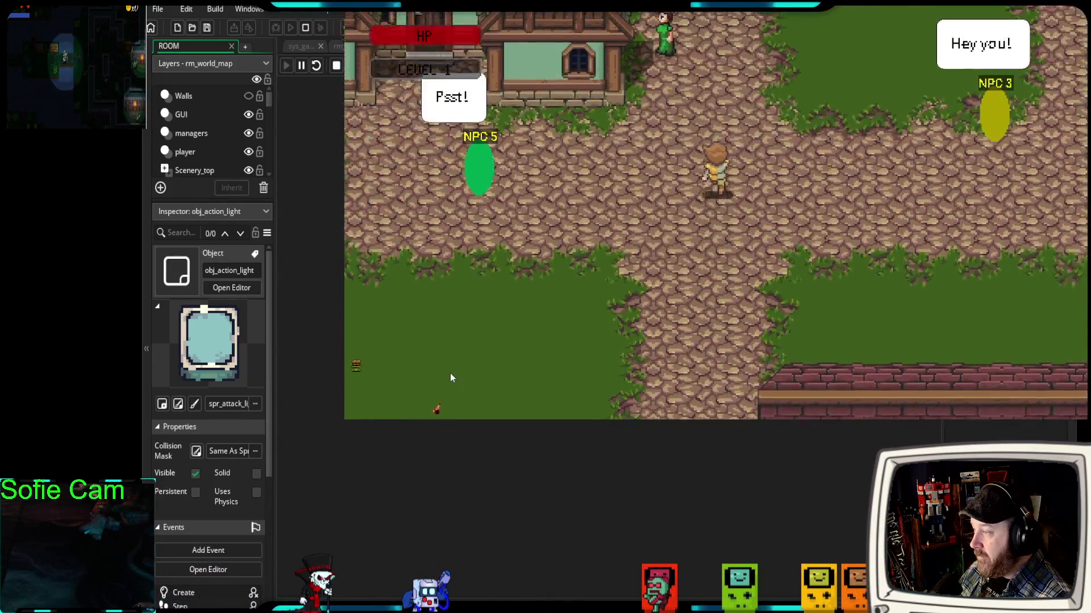
pyautogui.press('Down')
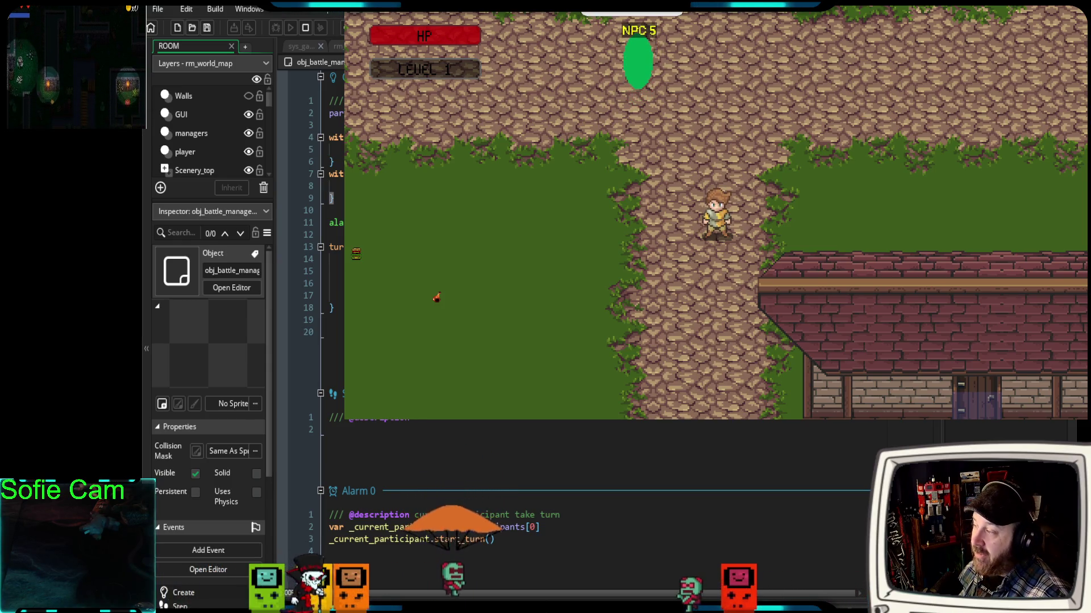
pyautogui.scroll(-3, 568, 511)
pyautogui.scroll(3, 568, 511)
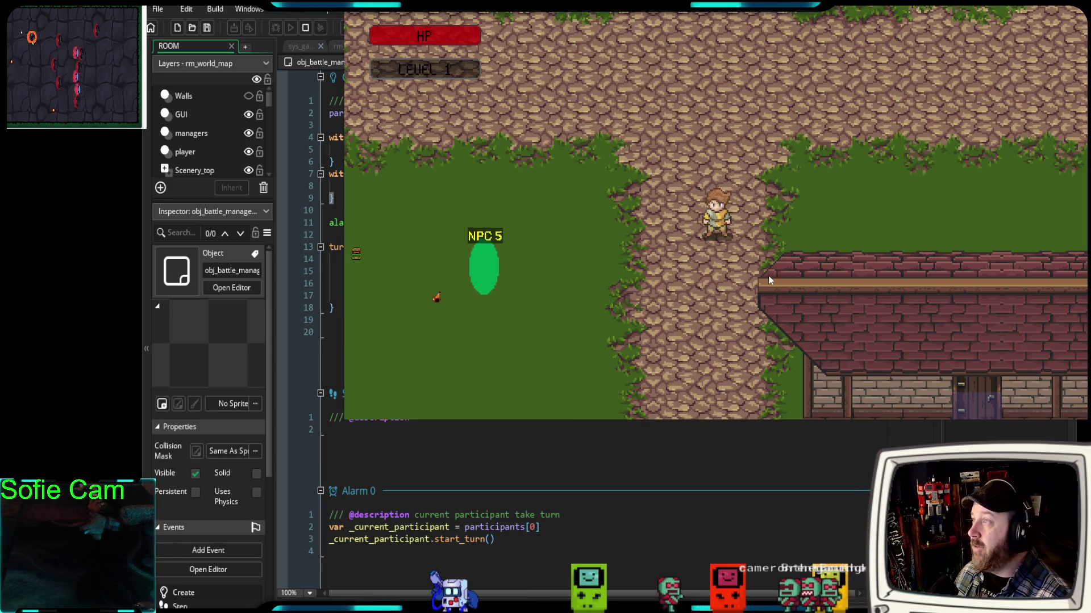
# - Walk north, south past the brick house, left, down past the red tree, then right into the Skeleton
pyautogui.press('Up')
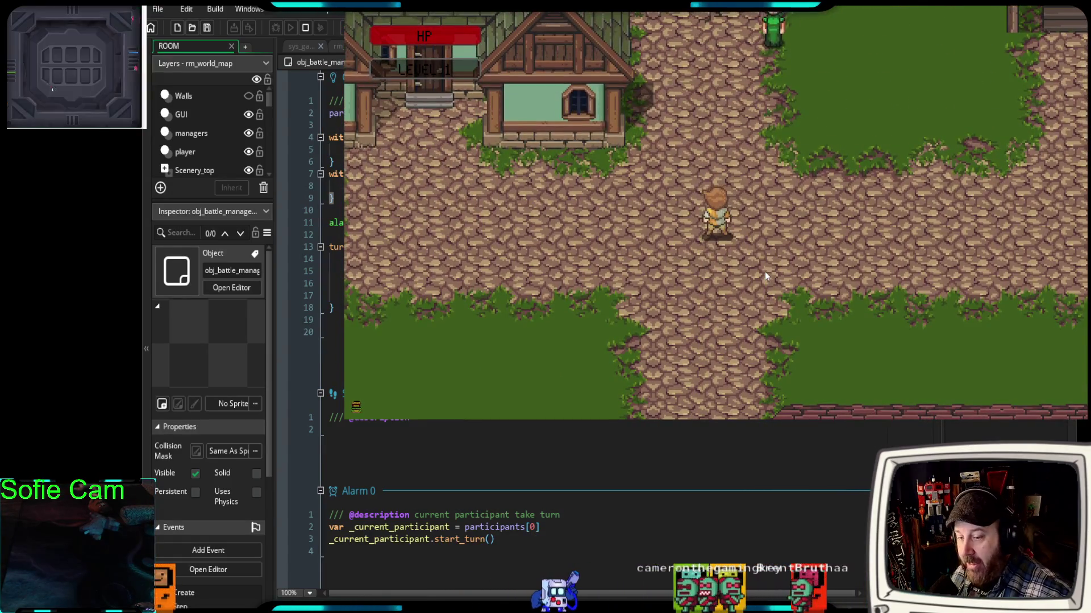
pyautogui.press('Down')
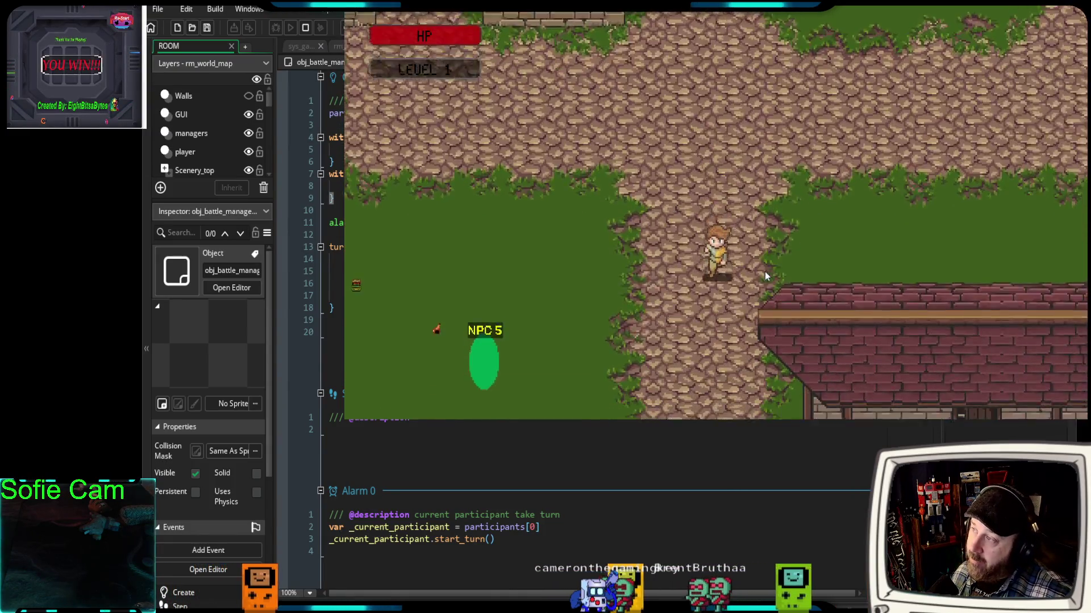
pyautogui.press('Down')
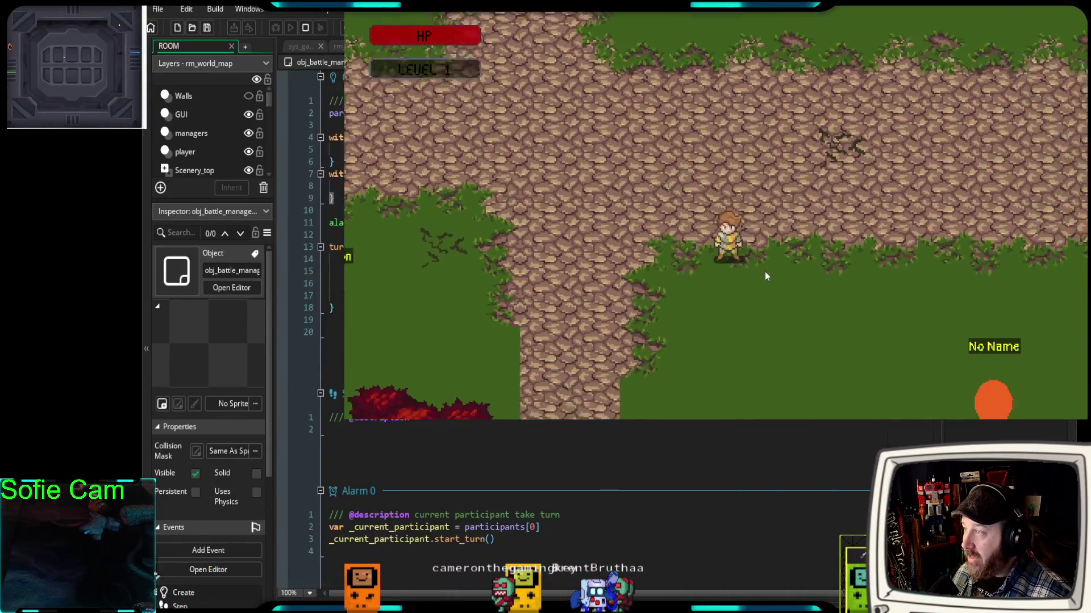
pyautogui.press('Left')
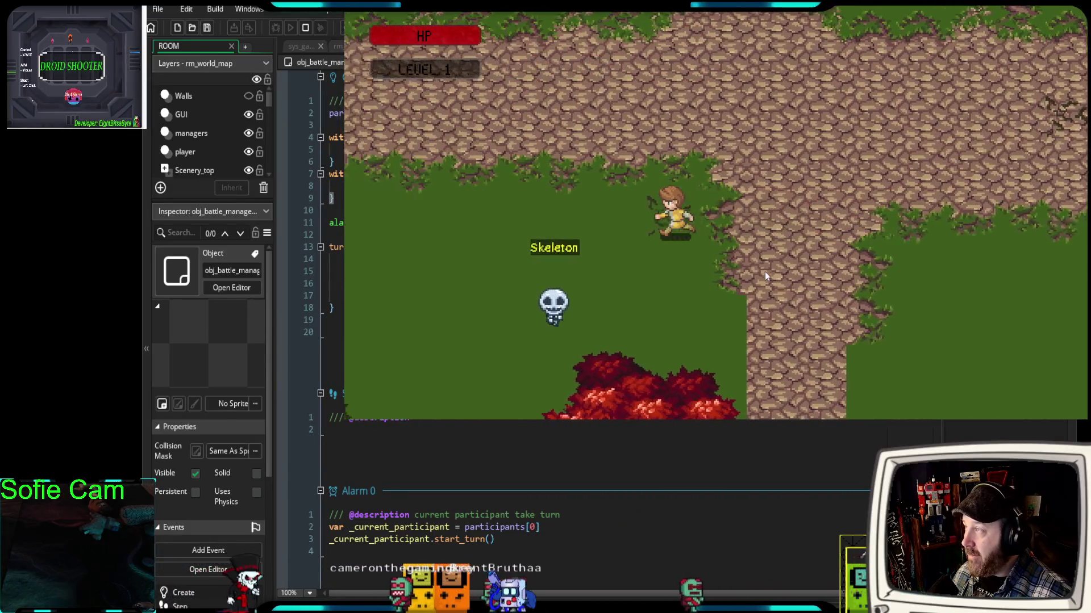
pyautogui.press('Down')
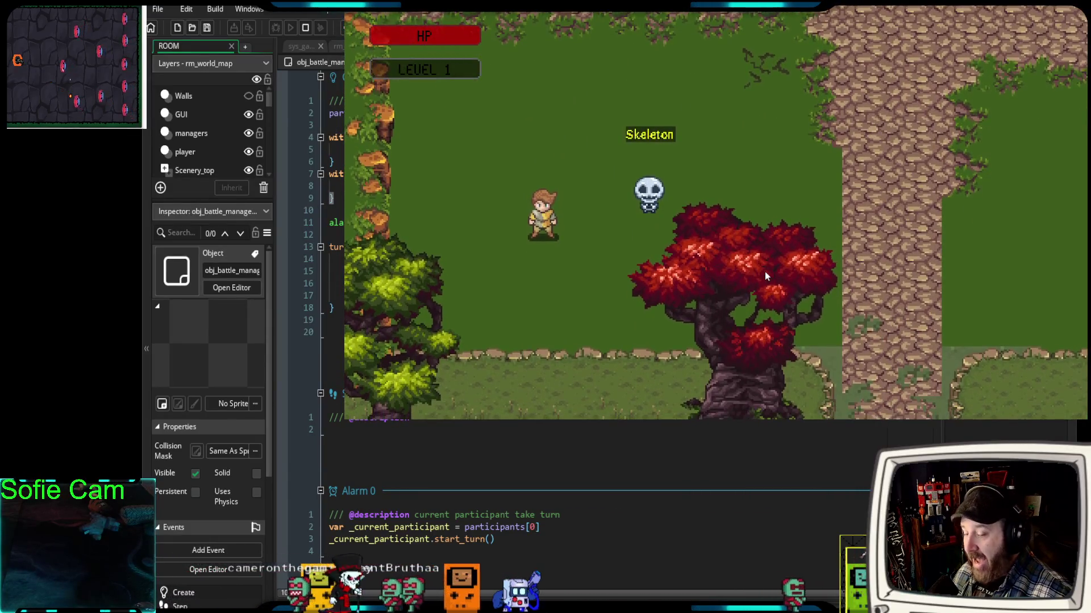
pyautogui.press('Right')
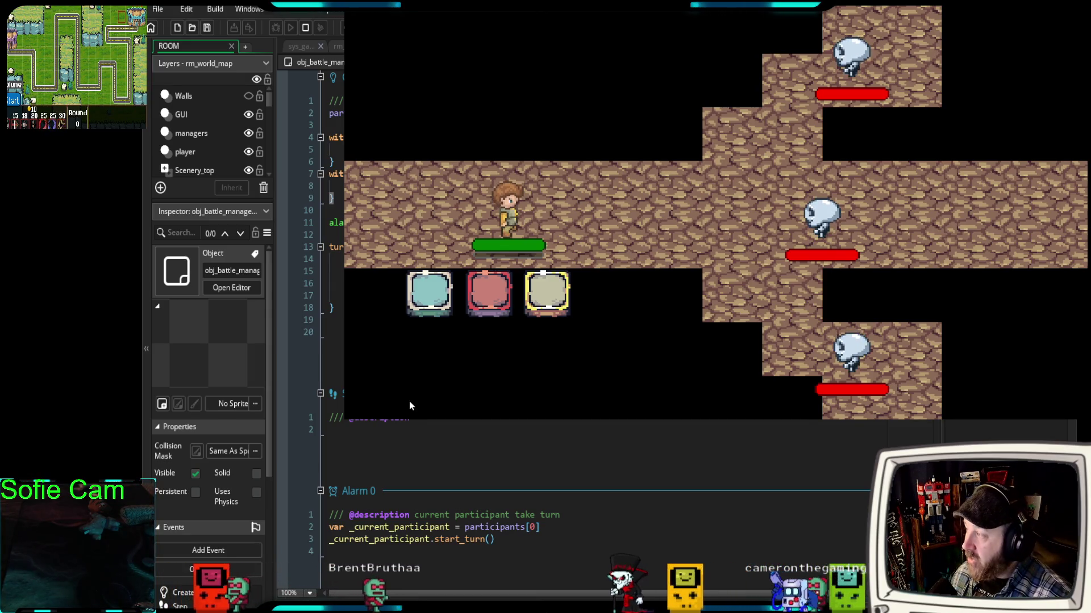
pyautogui.click(432, 308)
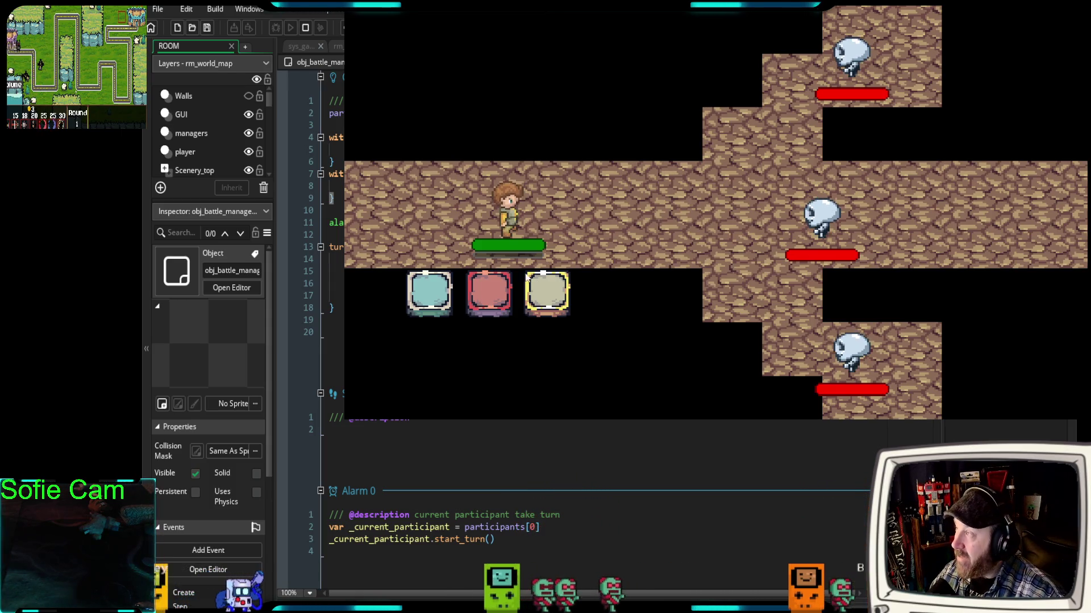
pyautogui.click(426, 303)
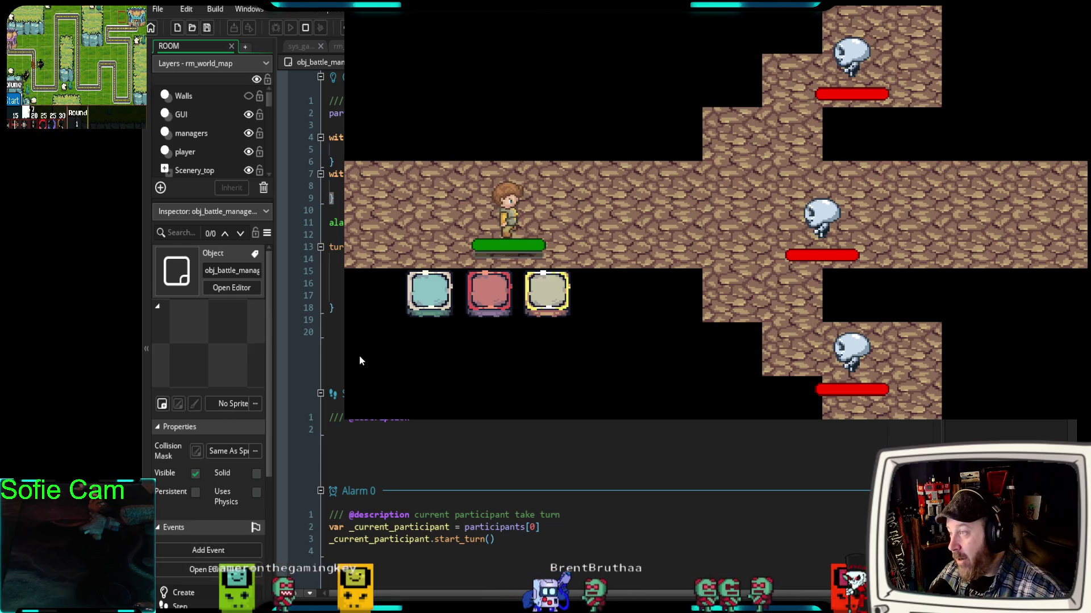
pyautogui.click(438, 301)
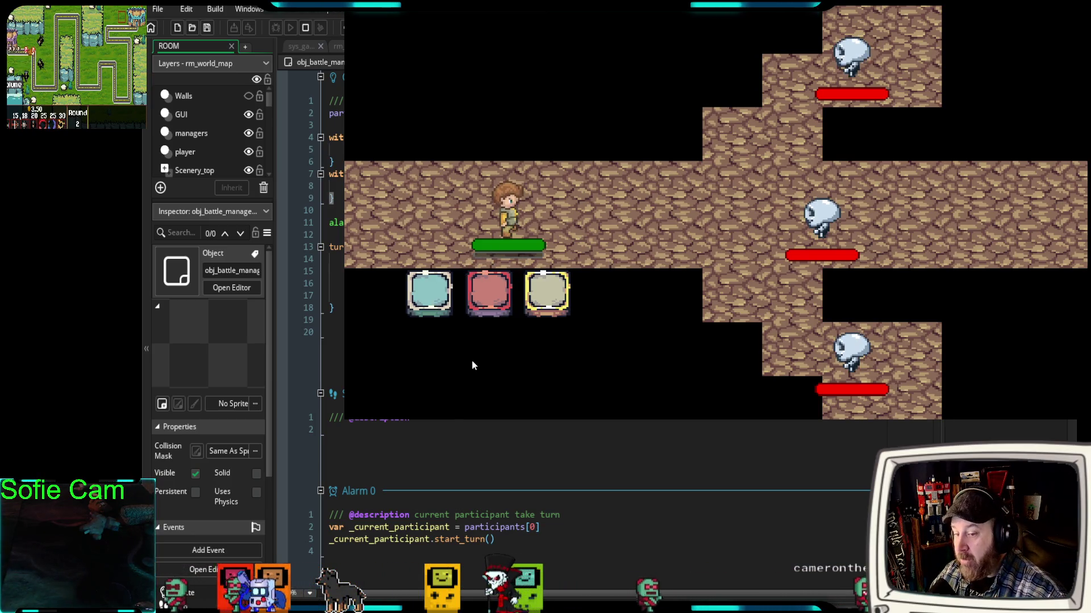
pyautogui.click(485, 300)
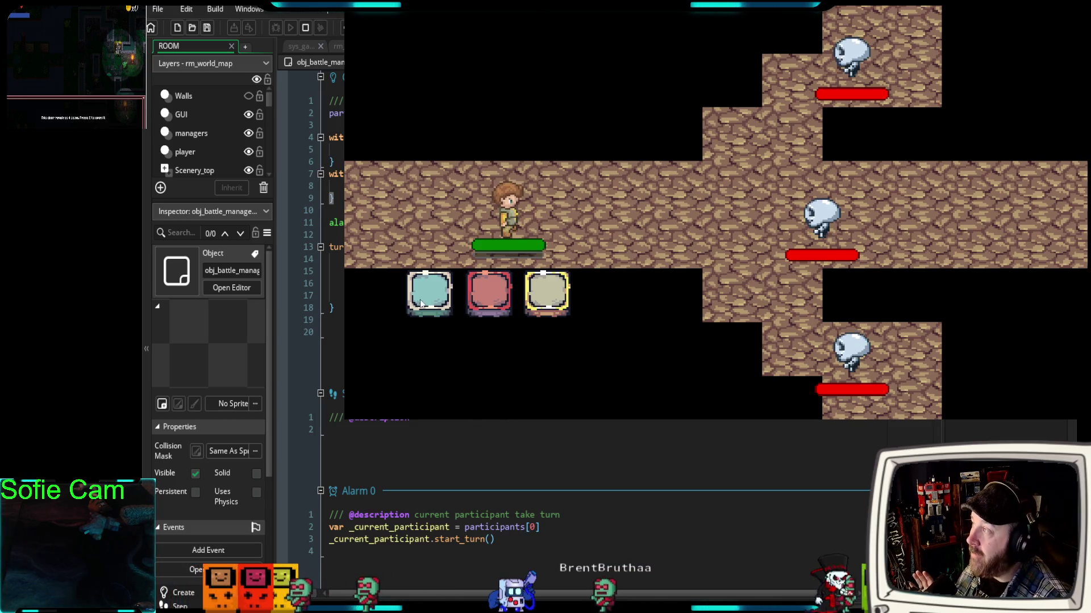
# - Test the red heavy attack against the skeletons in the running battle
pyautogui.click(493, 293)
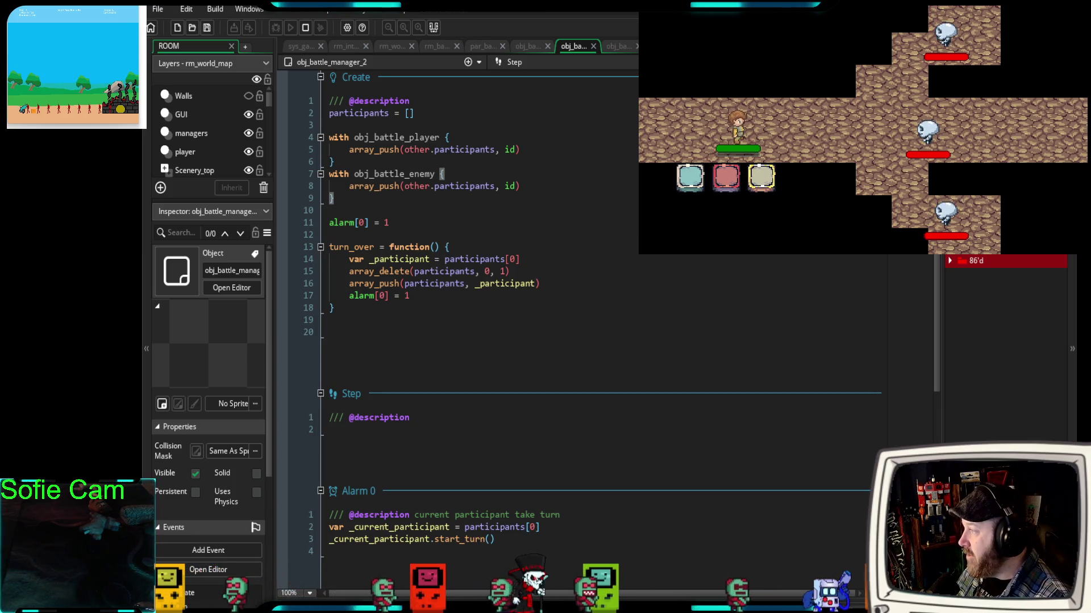
# - Switch to obj_action_heavy's code and highlight its pressed_timer = 0 line
pyautogui.hotkey('ctrl', 'Tab')
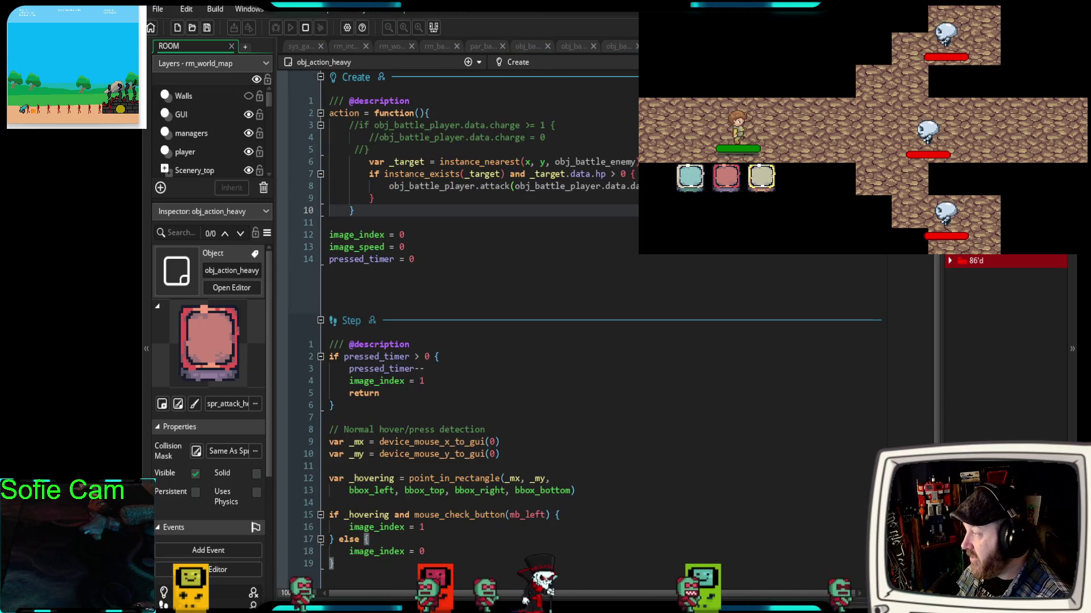
pyautogui.scroll(-3, 511, 304)
pyautogui.scroll(3, 495, 325)
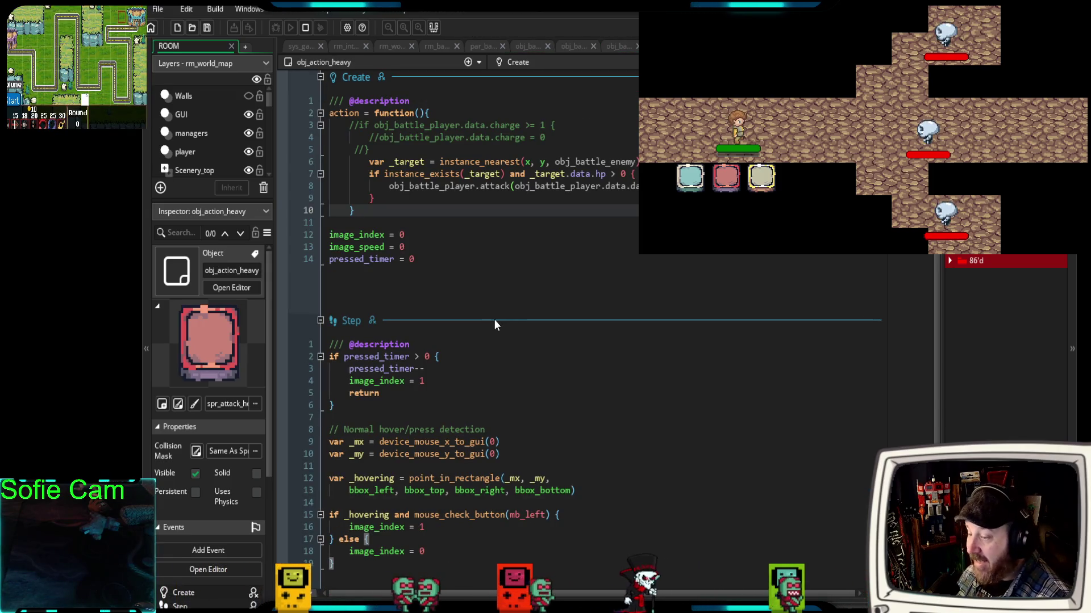
pyautogui.moveTo(416, 259); pyautogui.dragTo(322, 276)
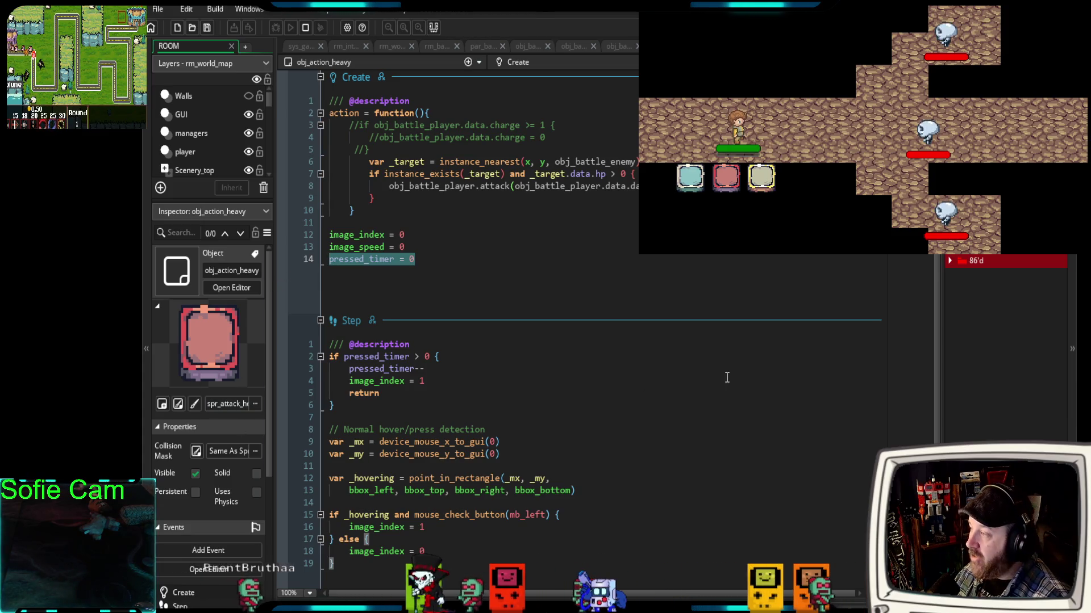
# - Test an attack in the running game, then bring up obj_action_light's code
pyautogui.click(672, 191)
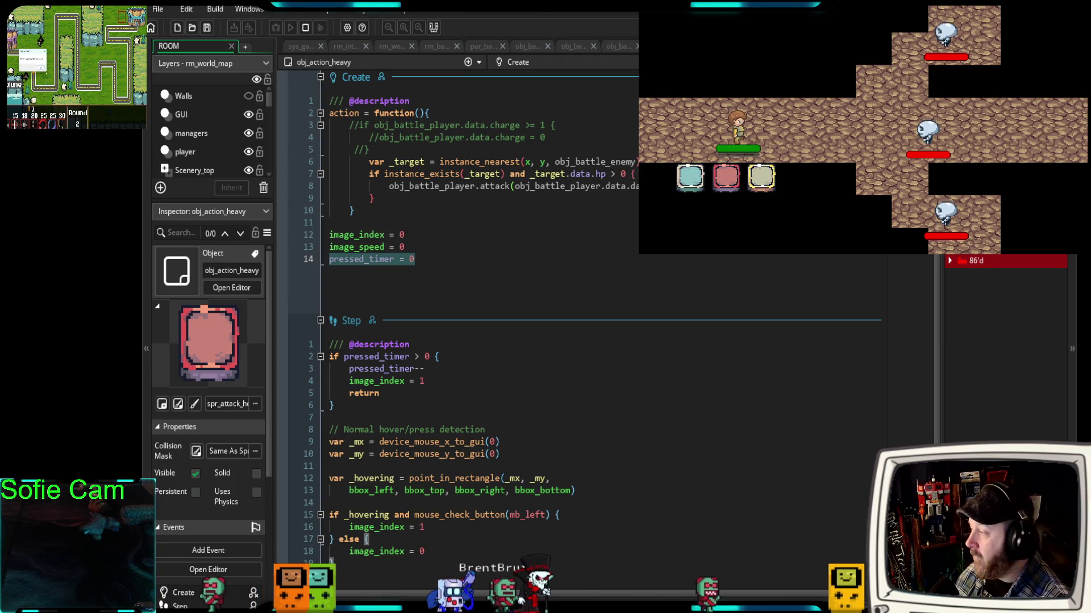
pyautogui.click(554, 284)
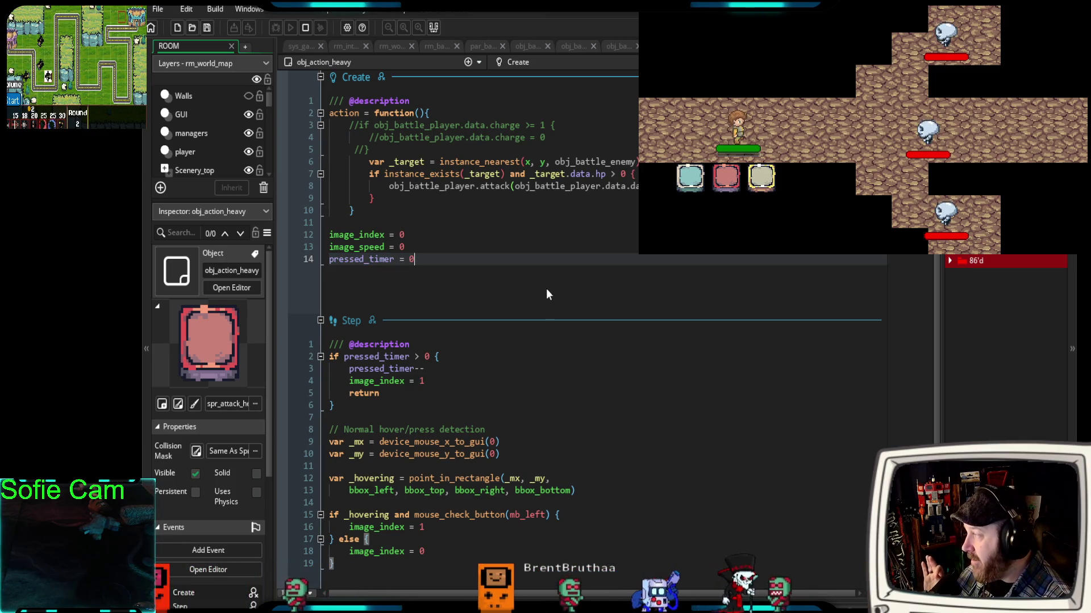
pyautogui.hotkey('ctrl', 'Tab')
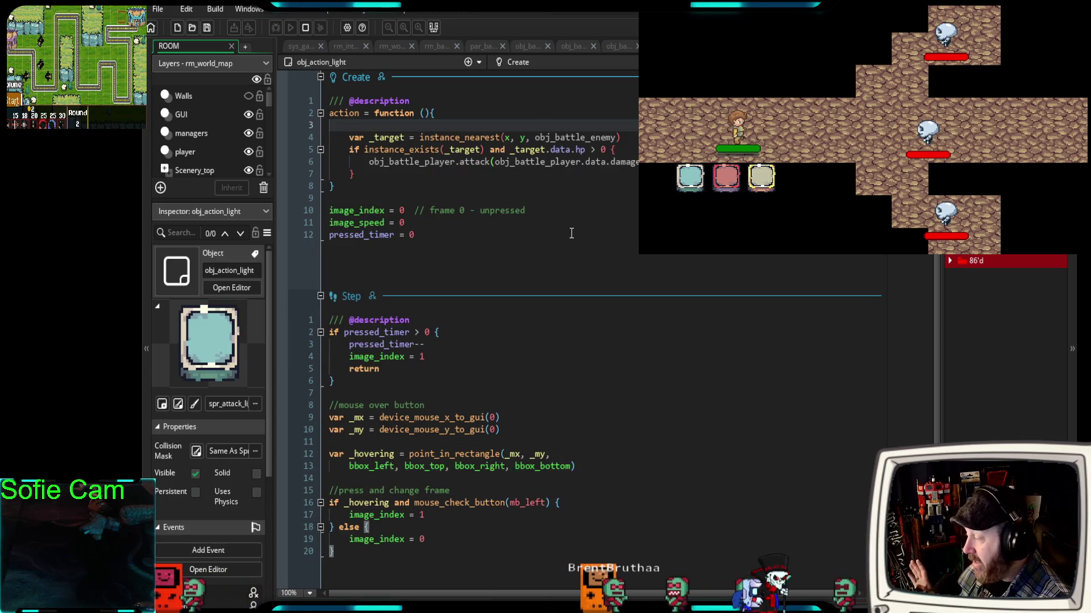
# - Highlight pressed_timer = 0 in the Create event and pressed_timer = 20 in Left Pressed
pyautogui.moveTo(329, 235); pyautogui.dragTo(420, 235)
pyautogui.moveTo(384, 370)
pyautogui.mouseDown()
pyautogui.moveTo(329, 356)
pyautogui.moveTo(305, 332)
pyautogui.mouseUp()
pyautogui.scroll(-2, 466, 333)
pyautogui.scroll(-2, 465, 332)
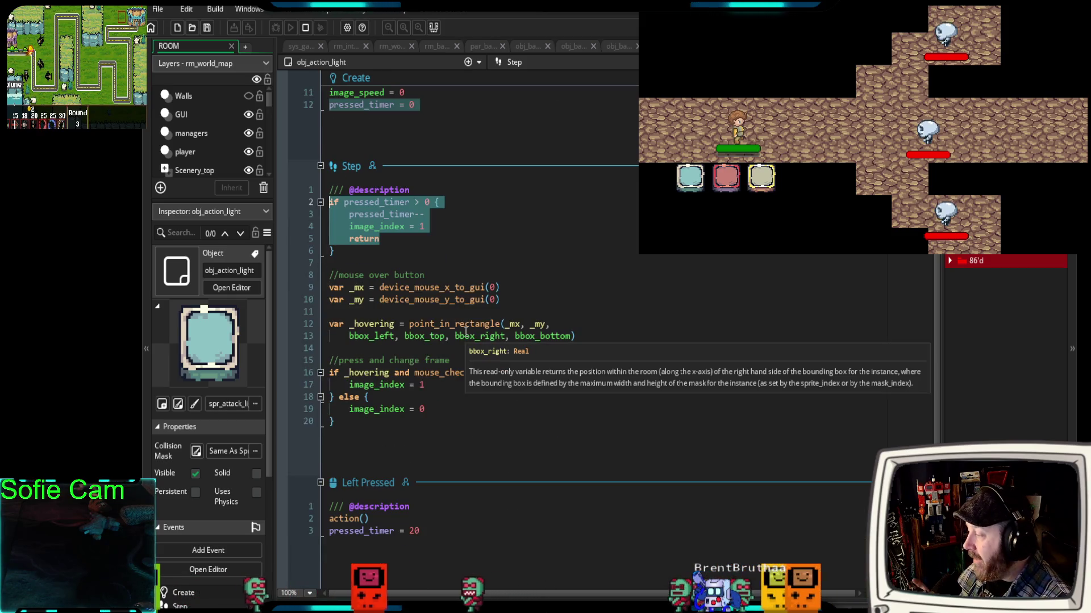
pyautogui.scroll(2, 463, 479)
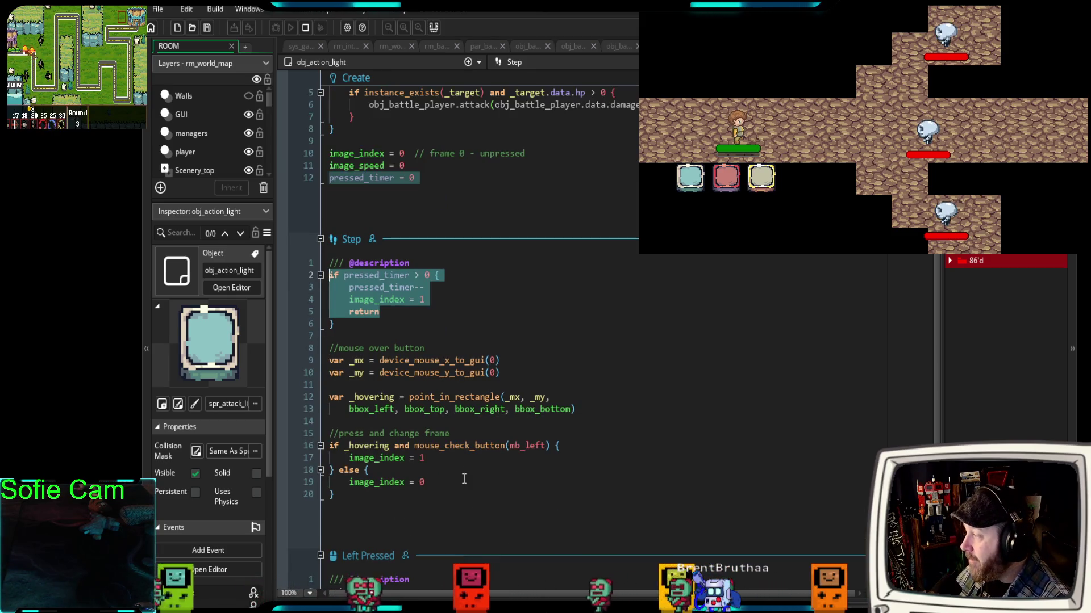
pyautogui.scroll(2, 462, 467)
pyautogui.scroll(-4, 460, 466)
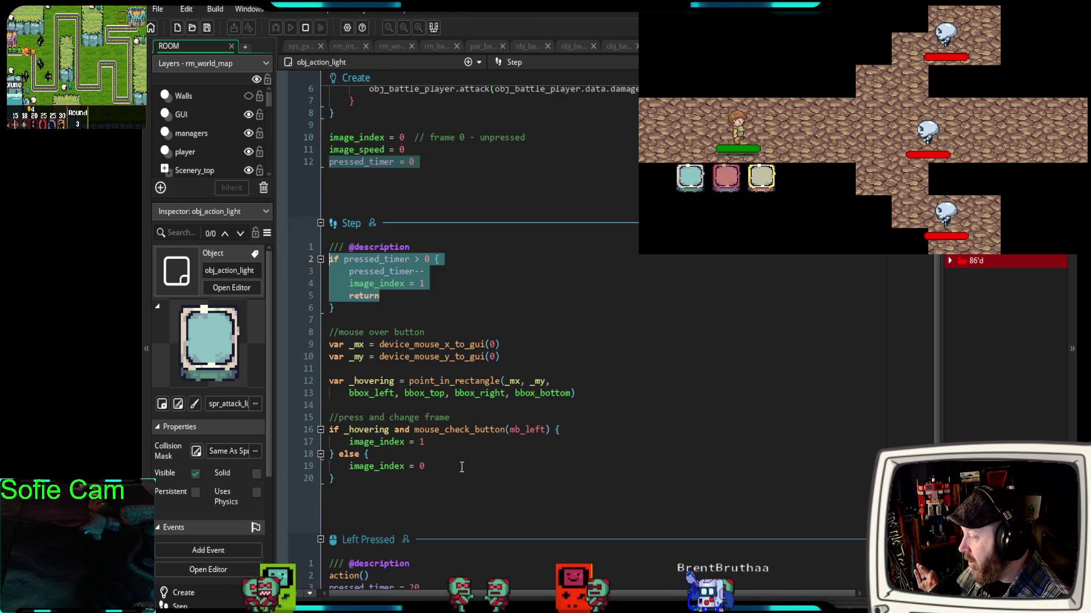
pyautogui.moveTo(430, 534); pyautogui.dragTo(321, 540)
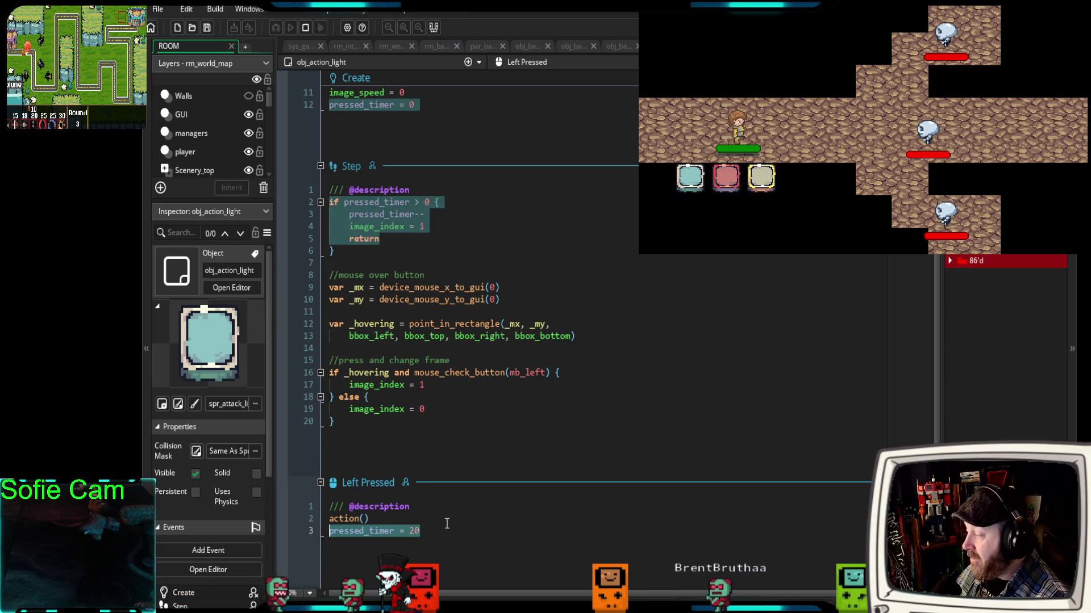
# - Review the Left Pressed code around the action() call and the pressed_timer = 20 line
pyautogui.click(388, 519)
pyautogui.scroll(4, 426, 279)
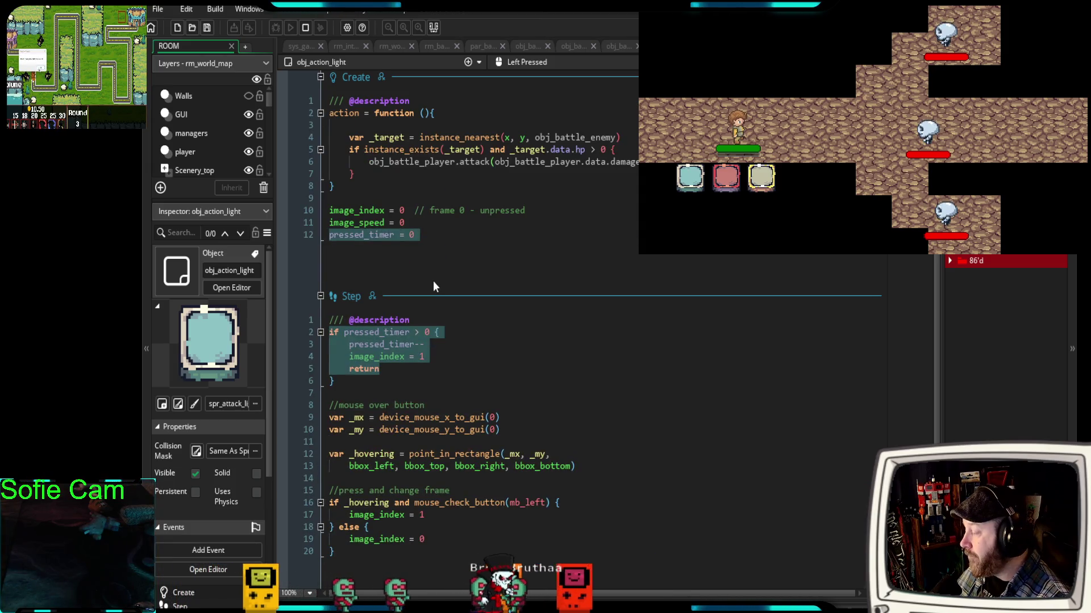
pyautogui.scroll(-4, 429, 284)
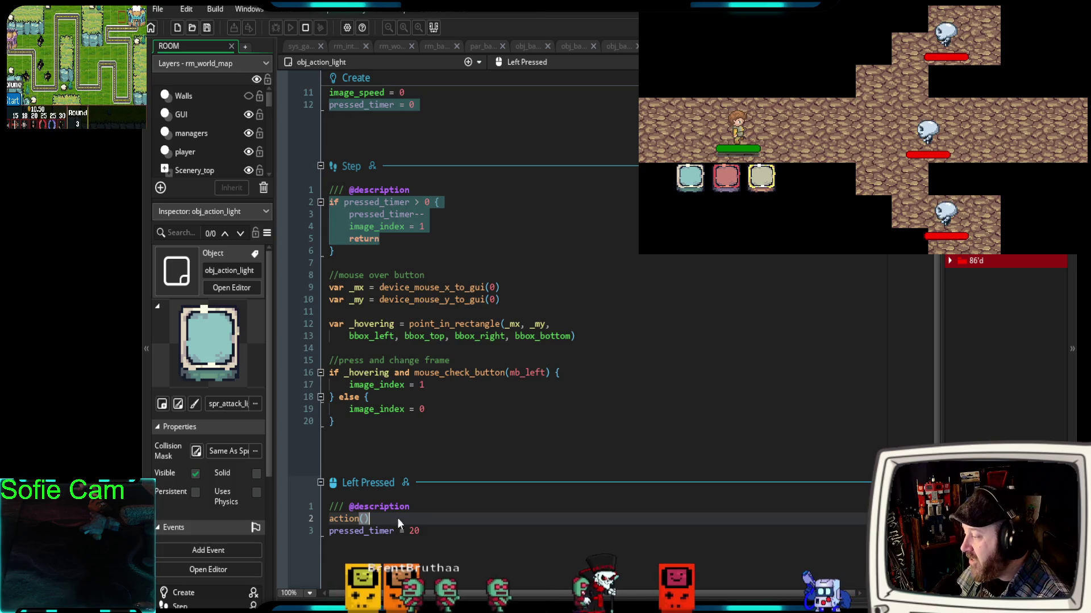
pyautogui.click(301, 544)
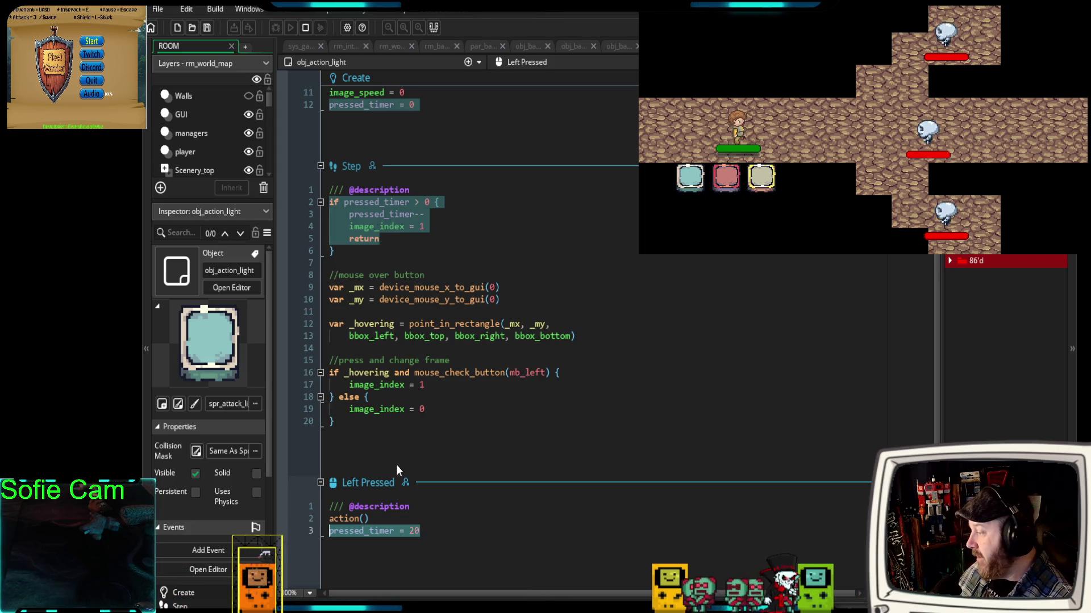
pyautogui.click(364, 530)
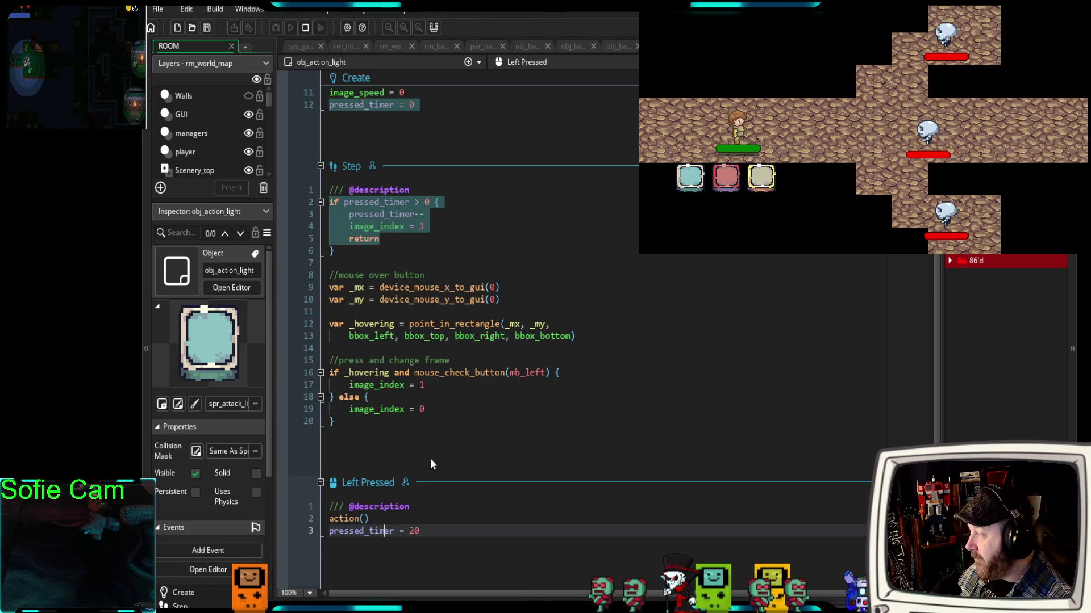
pyautogui.click(365, 255)
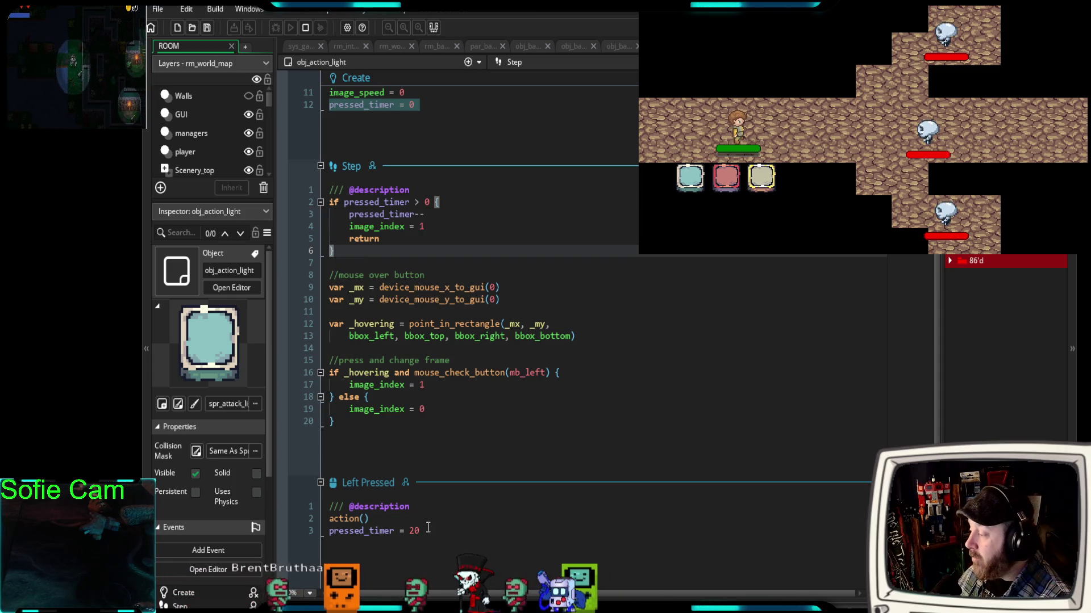
pyautogui.moveTo(421, 531); pyautogui.dragTo(328, 530)
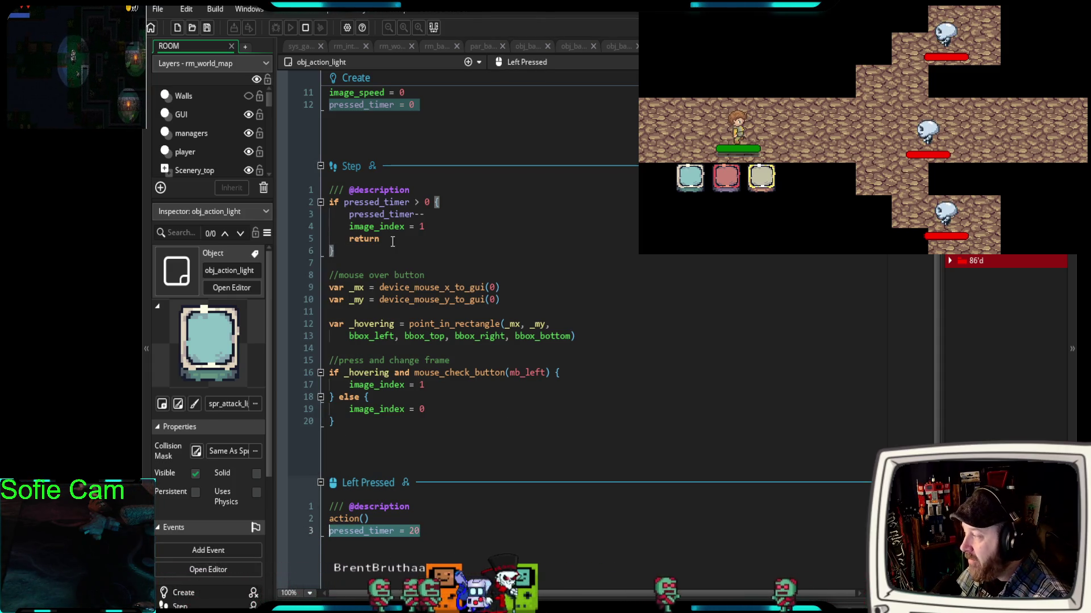
# - Highlight the Step event's pressed_timer-- countdown and image_index = 1, then open obj_battle_player's code
pyautogui.moveTo(336, 251); pyautogui.dragTo(310, 170)
pyautogui.hotkey('shift', 'Down')
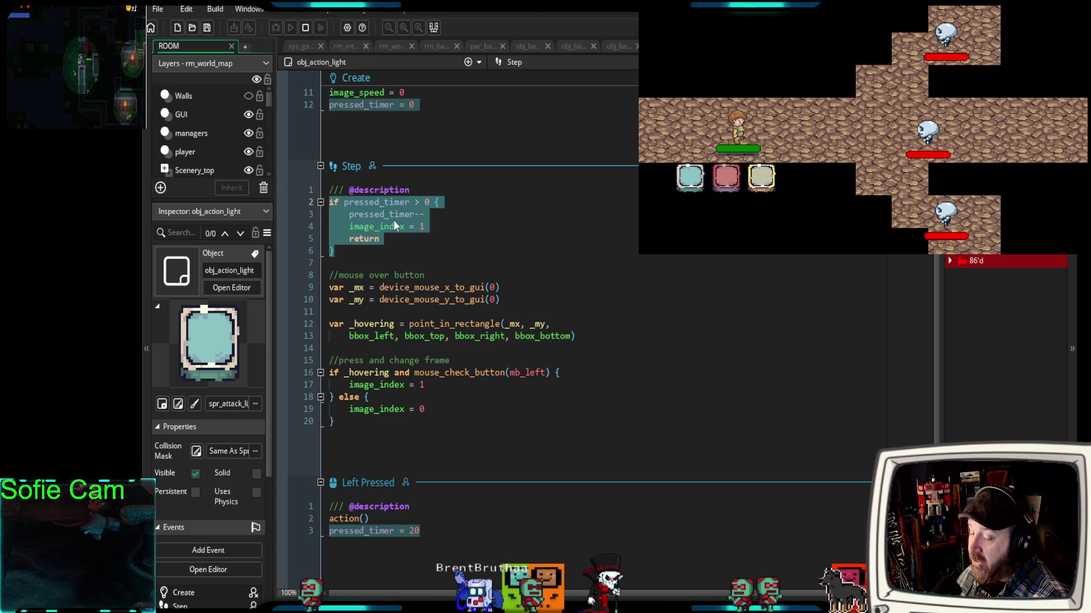
pyautogui.moveTo(432, 216); pyautogui.dragTo(338, 217)
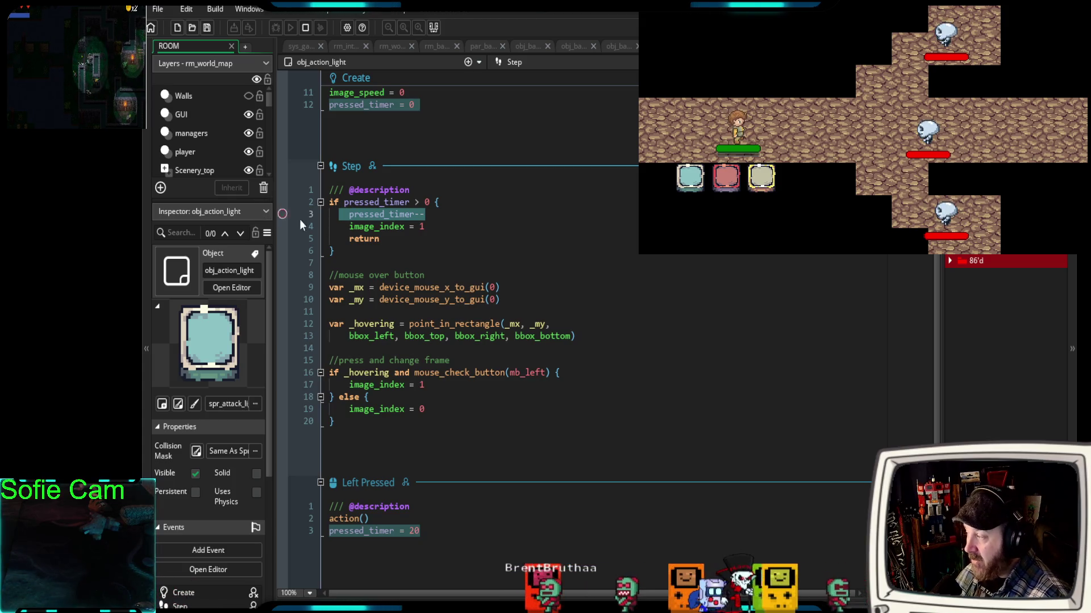
pyautogui.click(425, 226)
pyautogui.moveTo(425, 226); pyautogui.dragTo(409, 226)
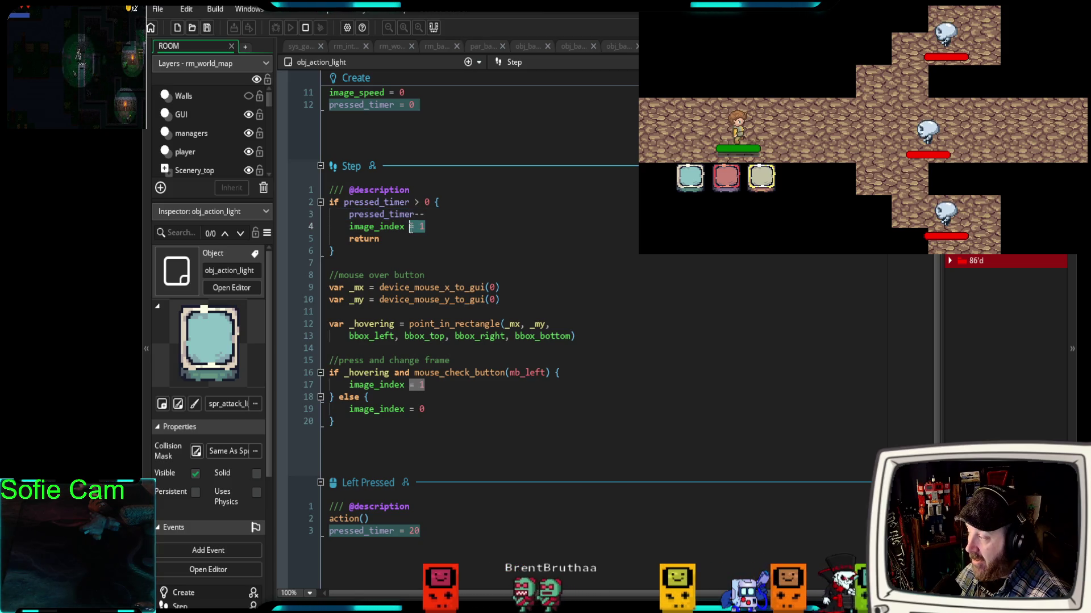
pyautogui.click(288, 302)
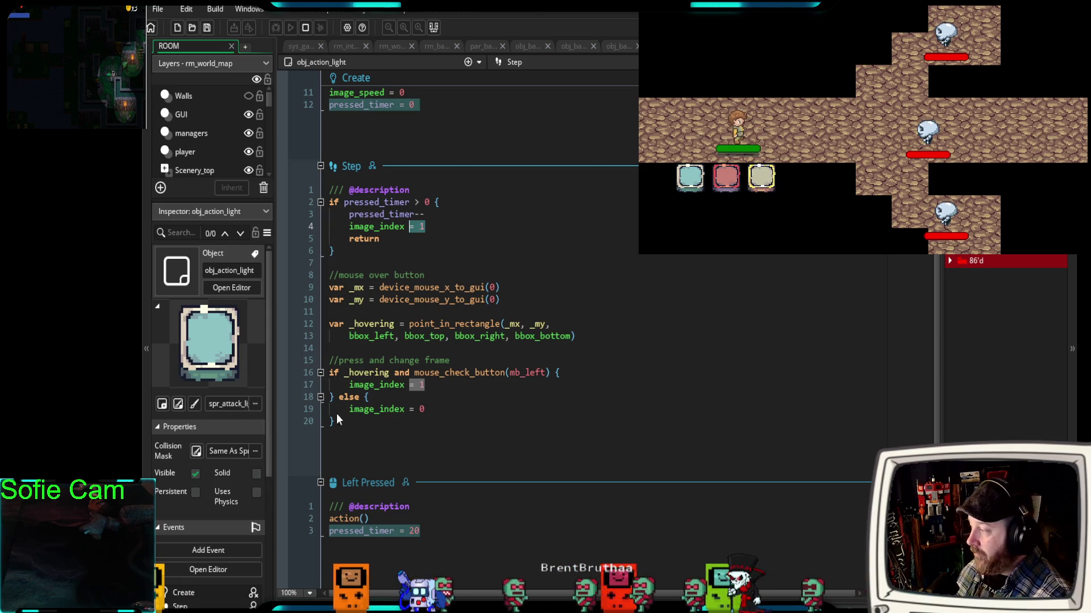
pyautogui.click(478, 430)
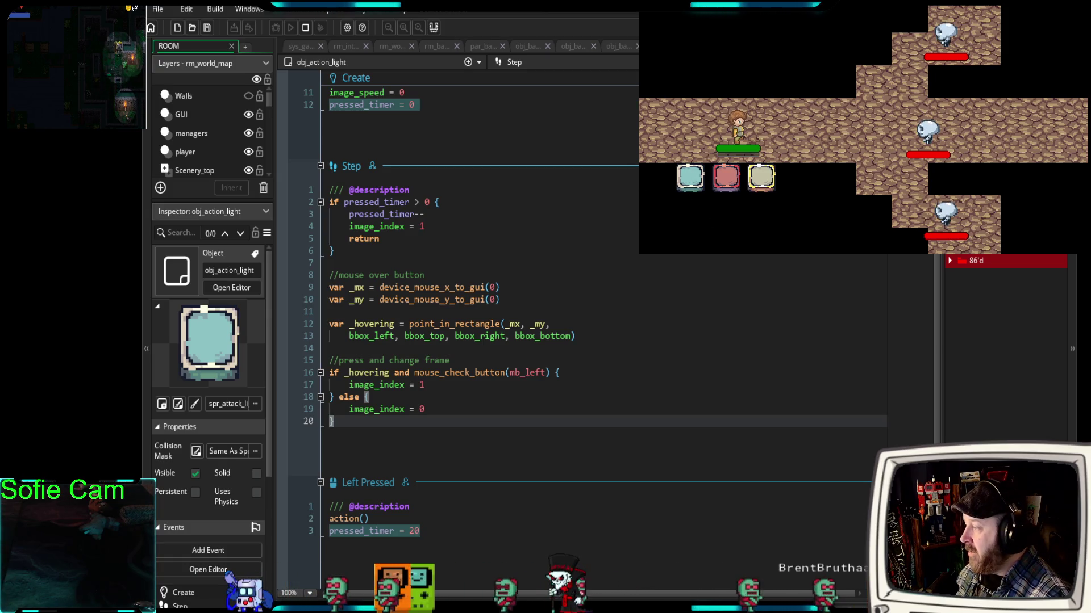
pyautogui.click(510, 149)
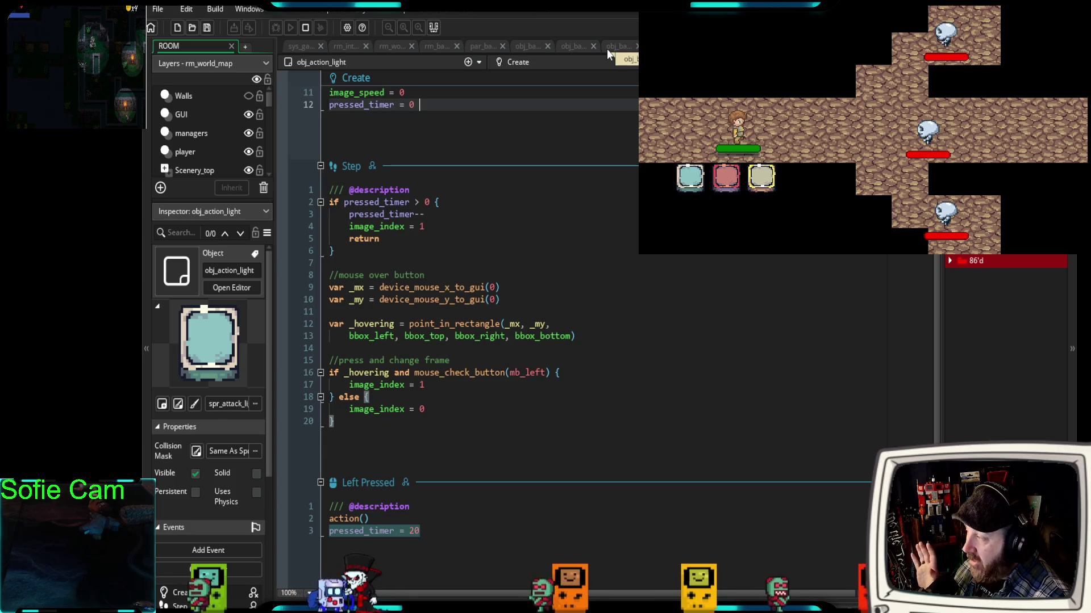
pyautogui.click(523, 44)
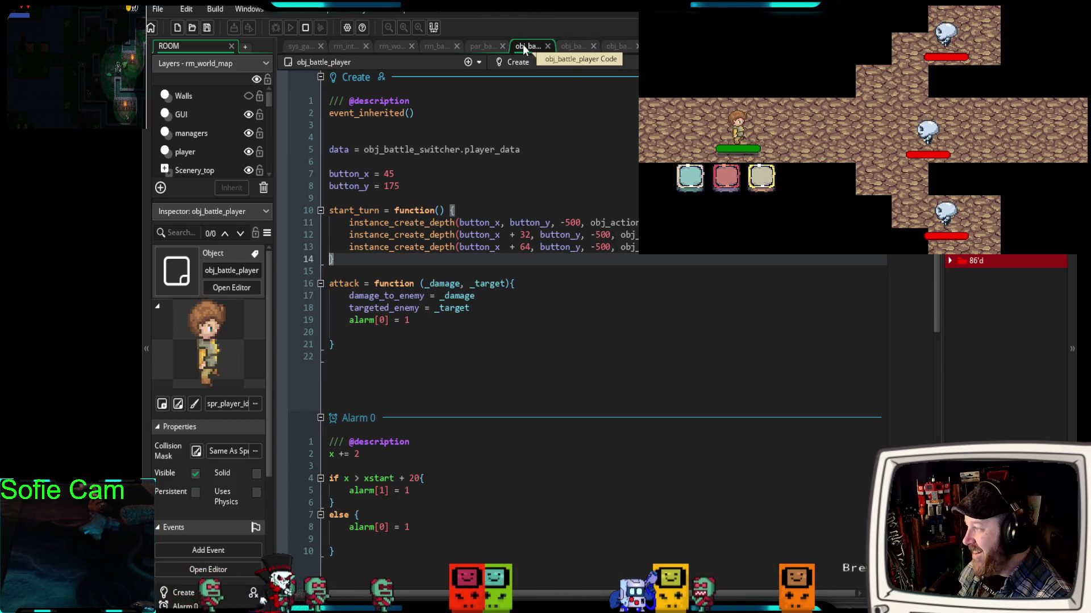
# - Switch to obj_battle_manager_2's tab, expand the Battle folder and open obj_battle_manager
pyautogui.click(563, 47)
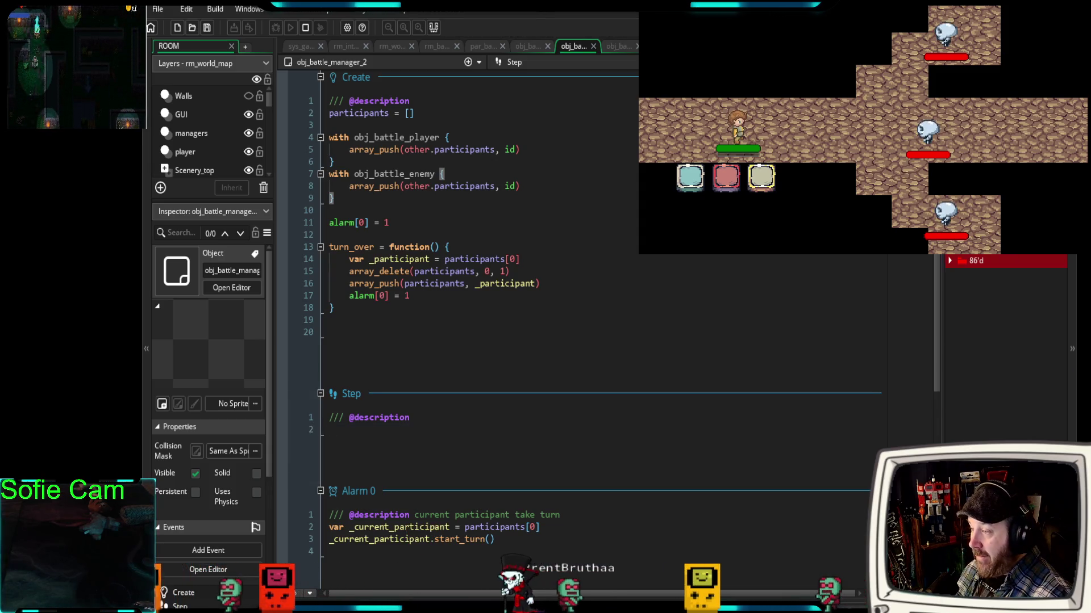
pyautogui.scroll(3, 964, 297)
pyautogui.click(961, 289)
pyautogui.doubleClick(984, 318)
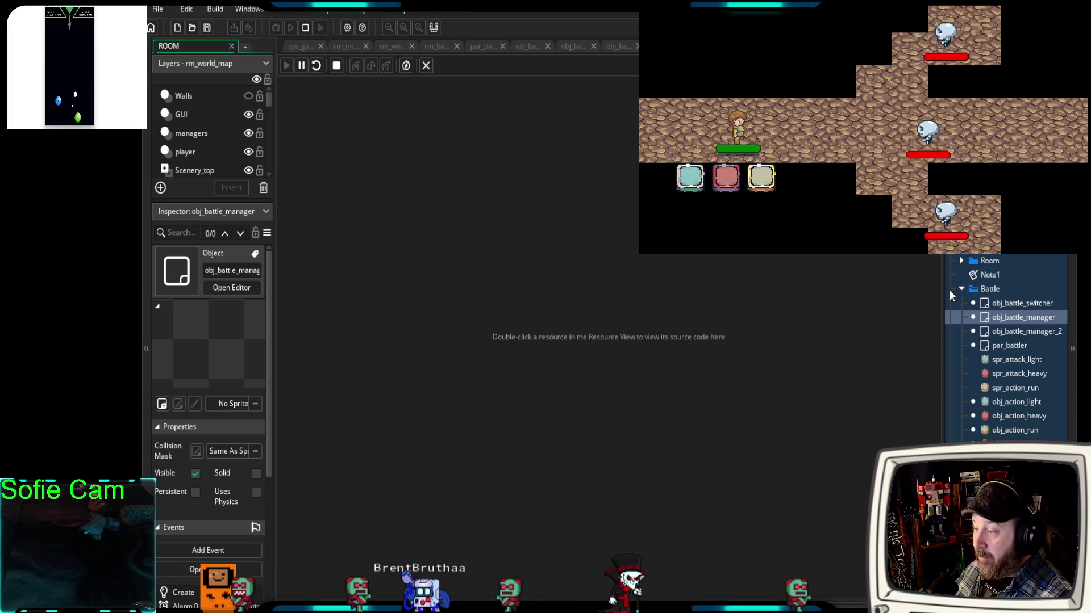
# - Narrow the Asset Browser, view the rm_battle room, then return to obj_battle_manager_2's code
pyautogui.moveTo(942, 289)
pyautogui.mouseDown()
pyautogui.moveTo(963, 289)
pyautogui.moveTo(937, 289)
pyautogui.moveTo(951, 289)
pyautogui.mouseUp()
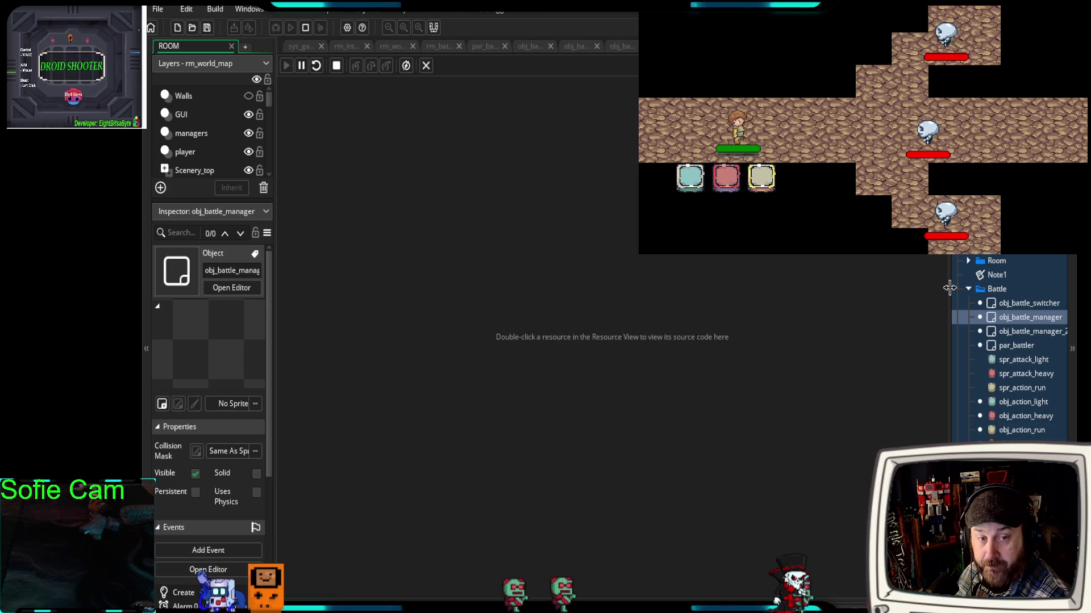
pyautogui.click(438, 47)
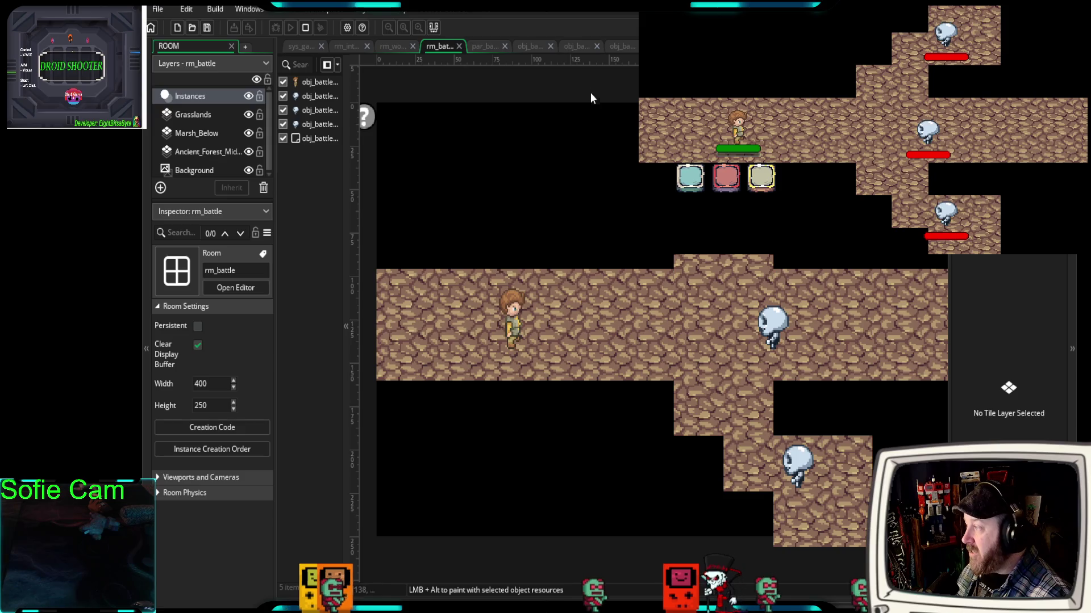
pyautogui.click(584, 45)
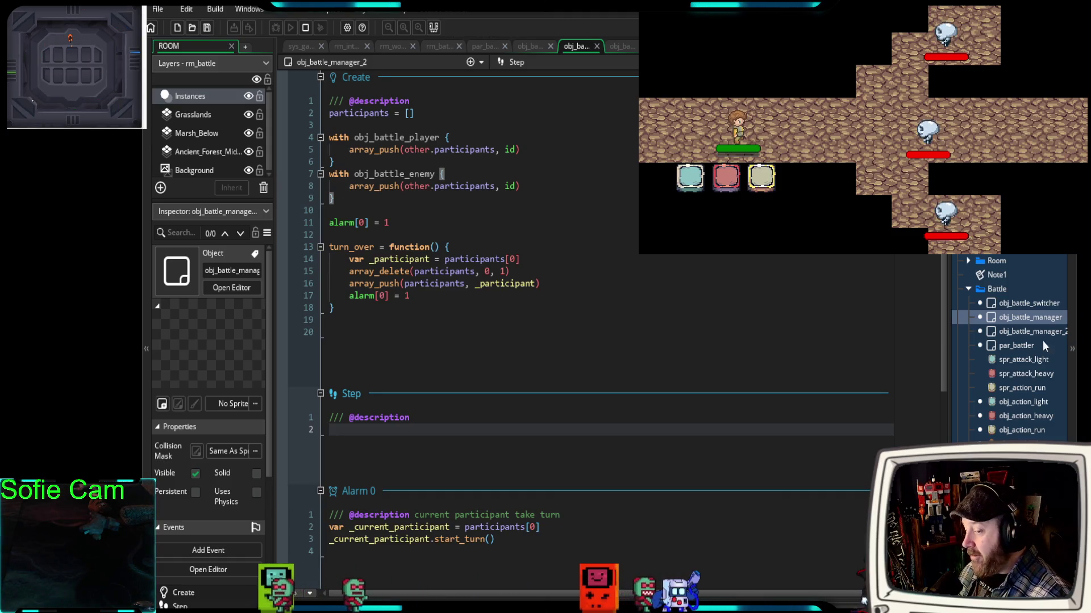
pyautogui.scroll(-8, 574, 384)
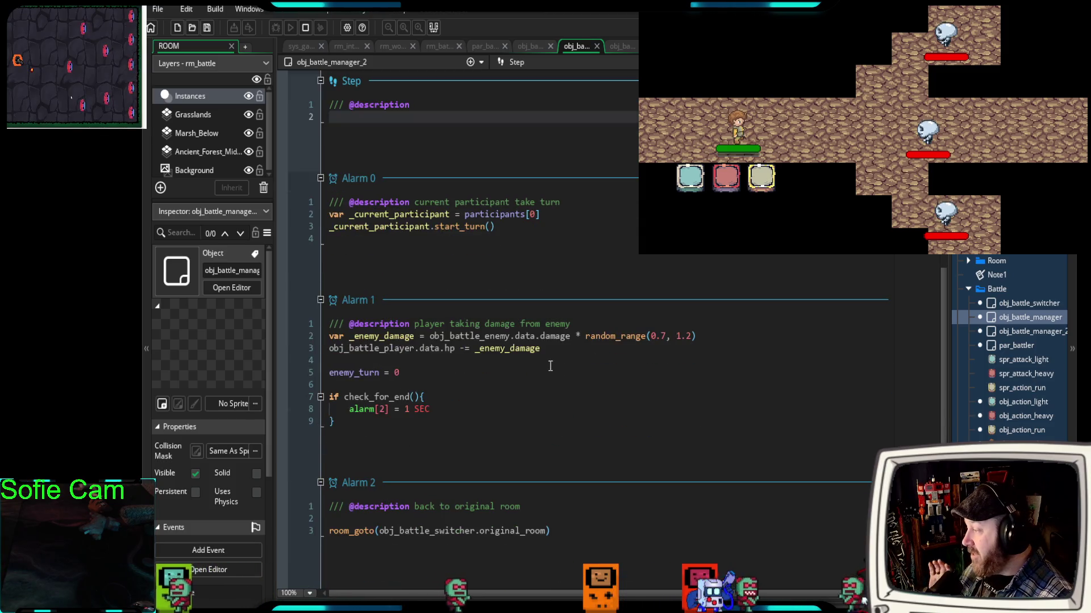
pyautogui.scroll(8, 540, 357)
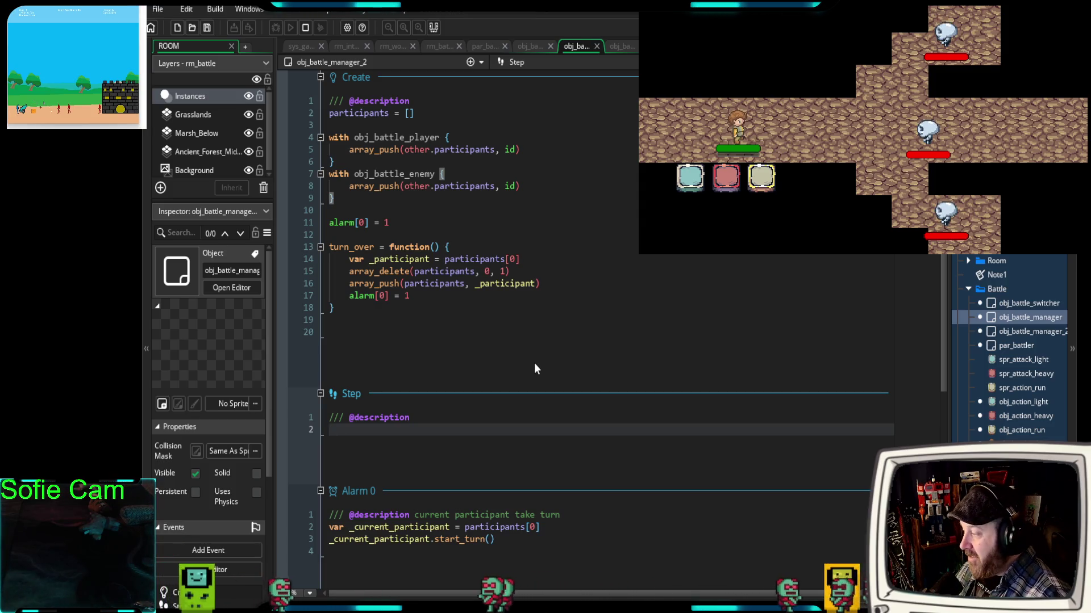
pyautogui.scroll(-2, 533, 362)
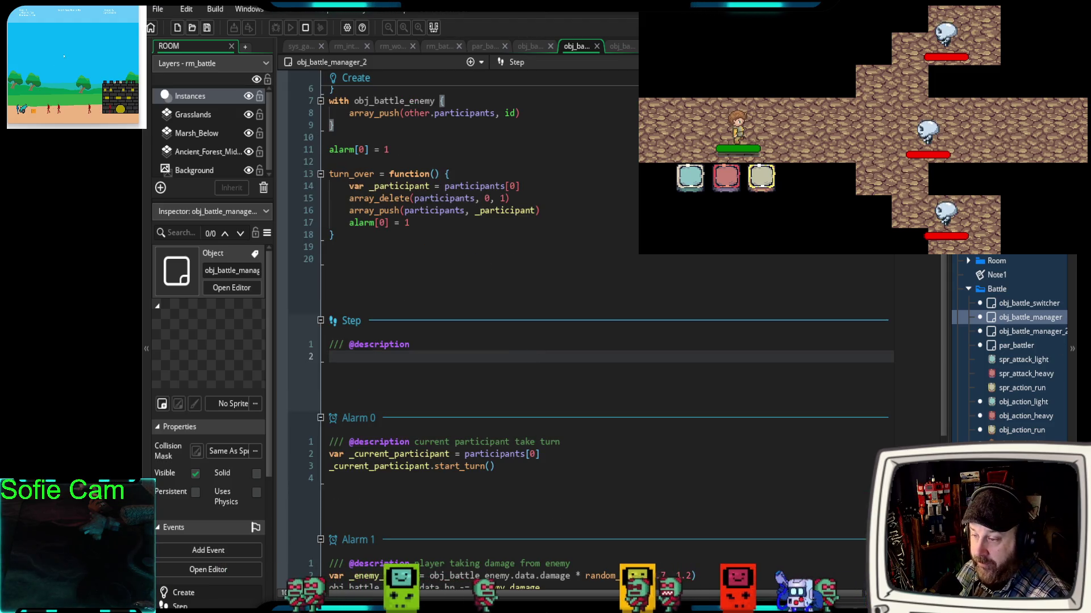
# - Paste Step code adding 0.4 to obj_battle_player's charge each step, capped at 1
pyautogui.click(1030, 317)
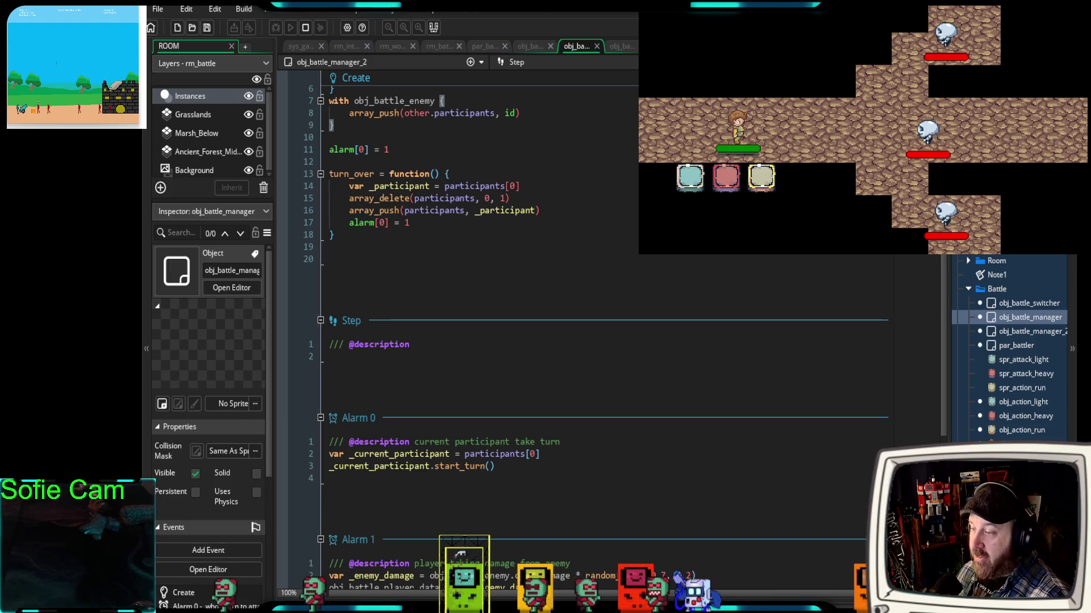
pyautogui.click(423, 354)
pyautogui.write('obj_battle_player.data.charge += 0.4 if obj_battle_player.data.charge > 1{ \tobj_battle_player.data.charge = 1 }')
pyautogui.click(421, 345)
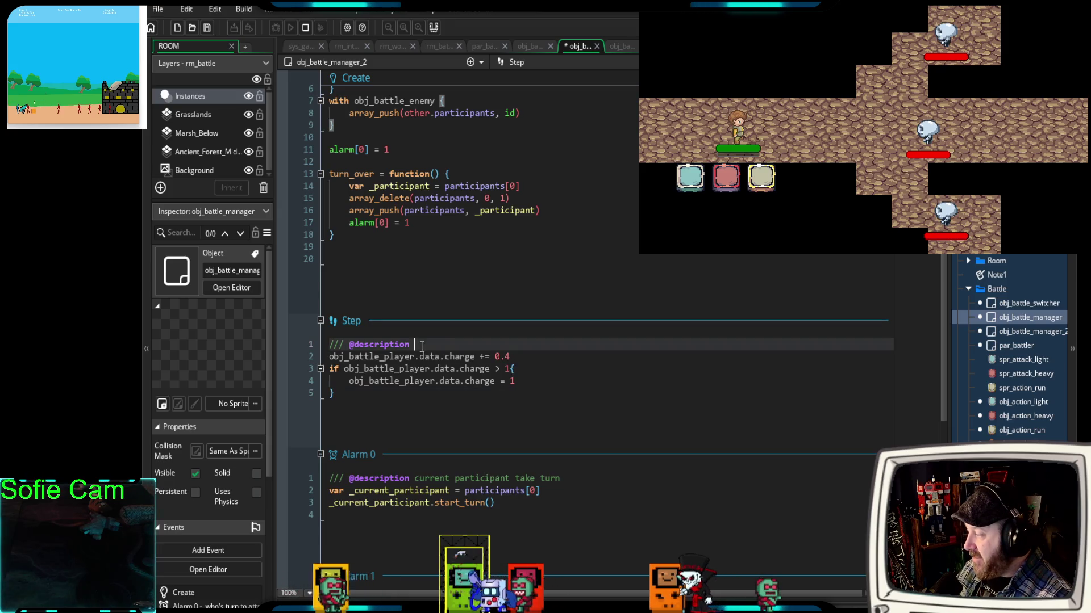
pyautogui.press('Return')
pyautogui.press('Return')
pyautogui.press('Return')
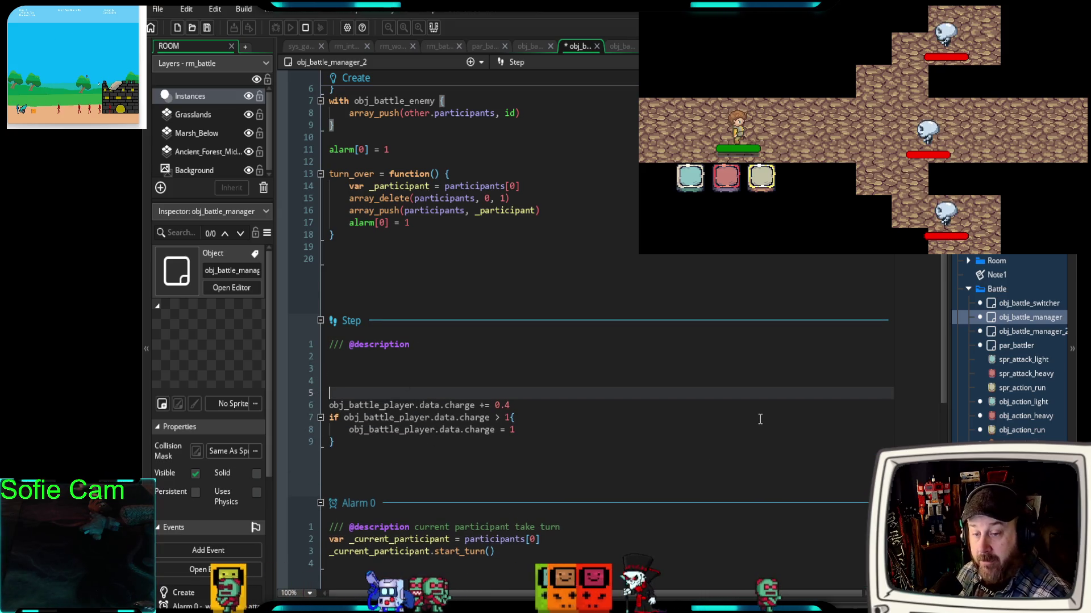
pyautogui.moveTo(348, 444); pyautogui.dragTo(323, 407)
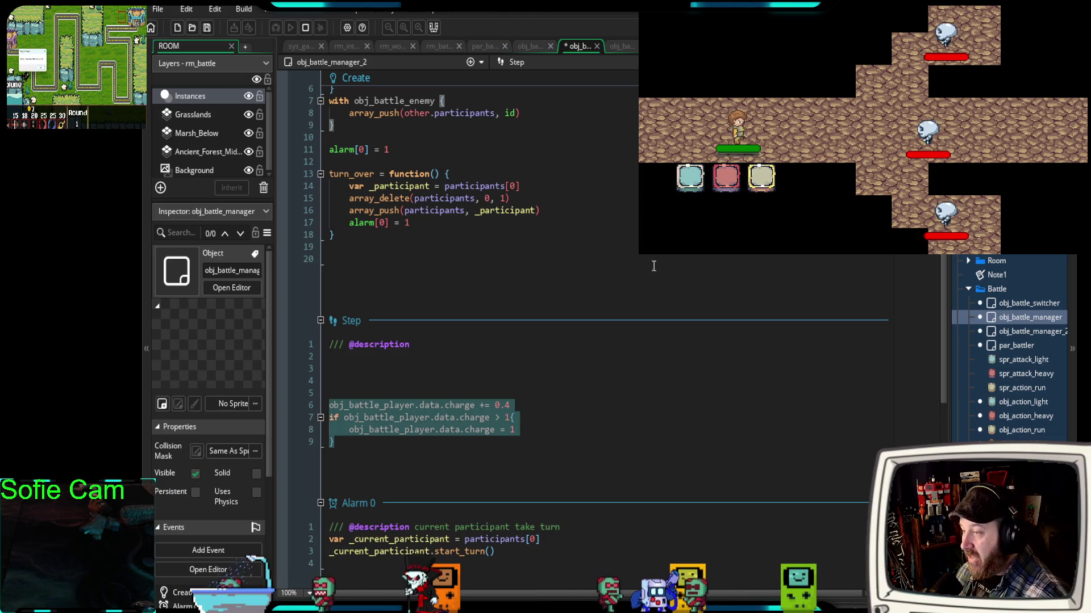
pyautogui.scroll(2, 671, 274)
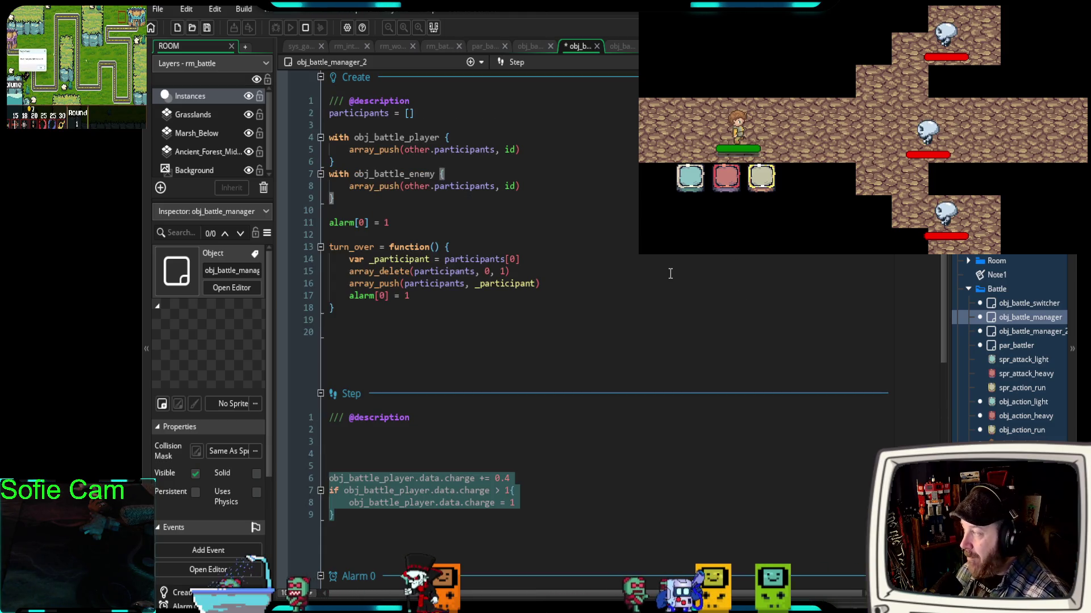
# - Move from par_battler to obj_battle_player's Create code and highlight its attack and start_turn functions
pyautogui.click(476, 46)
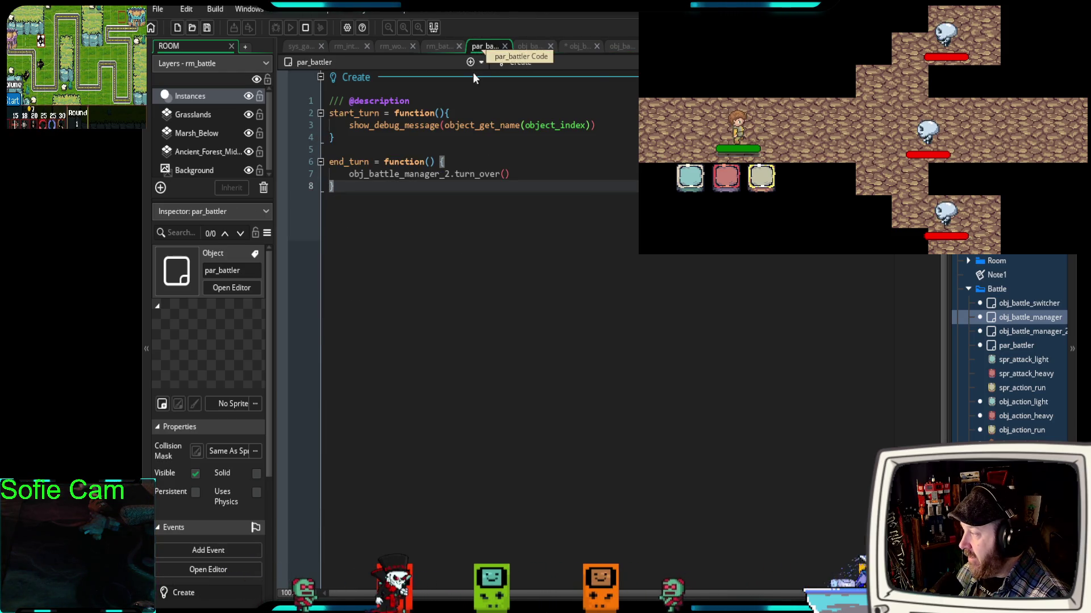
pyautogui.click(529, 46)
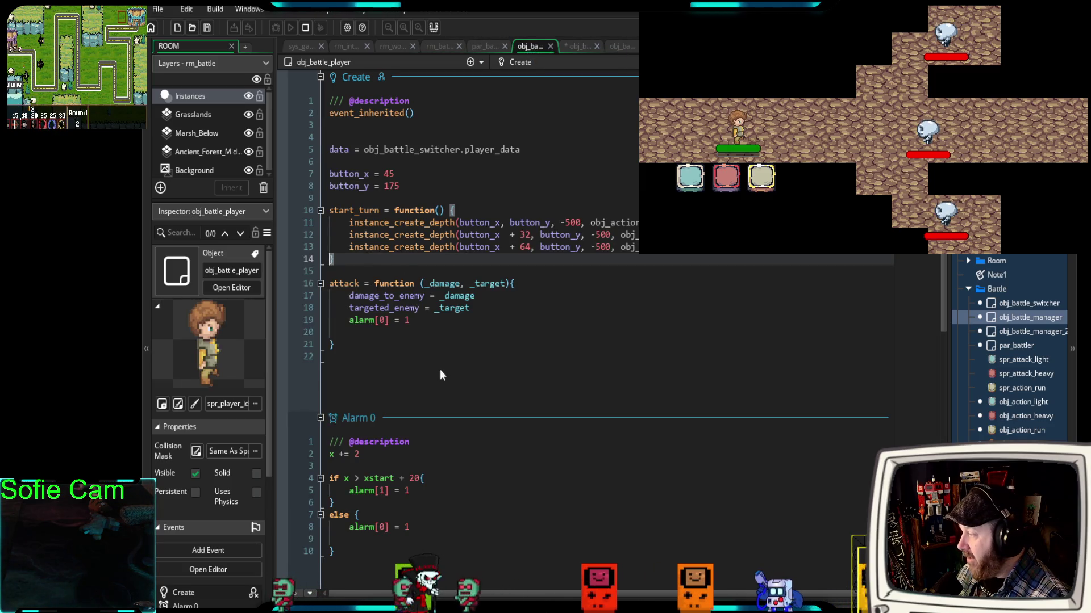
pyautogui.moveTo(366, 344); pyautogui.dragTo(295, 283)
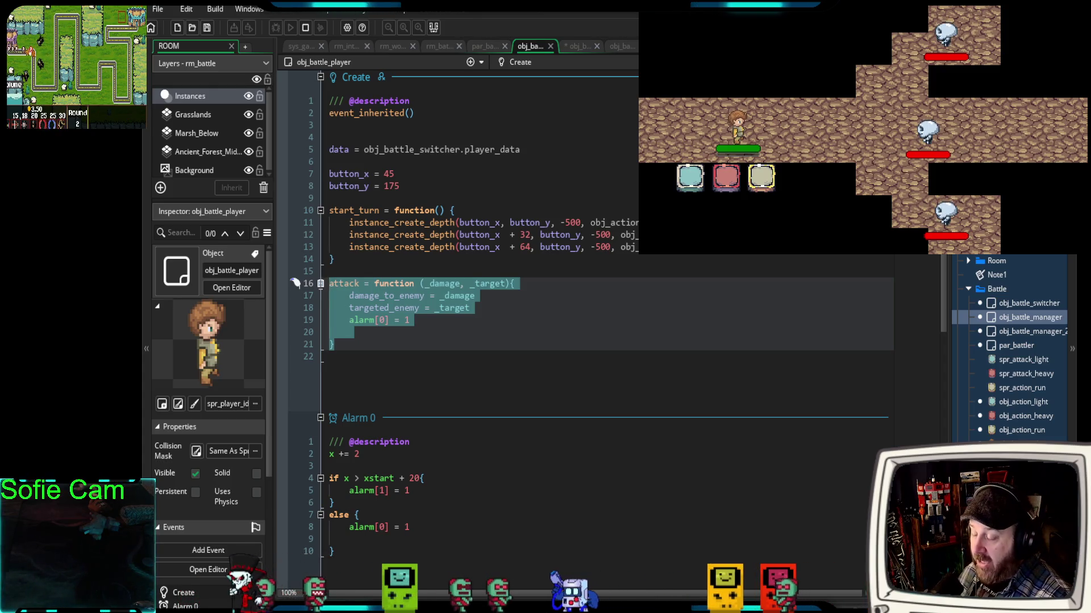
pyautogui.click(412, 358)
pyautogui.moveTo(358, 264); pyautogui.dragTo(295, 211)
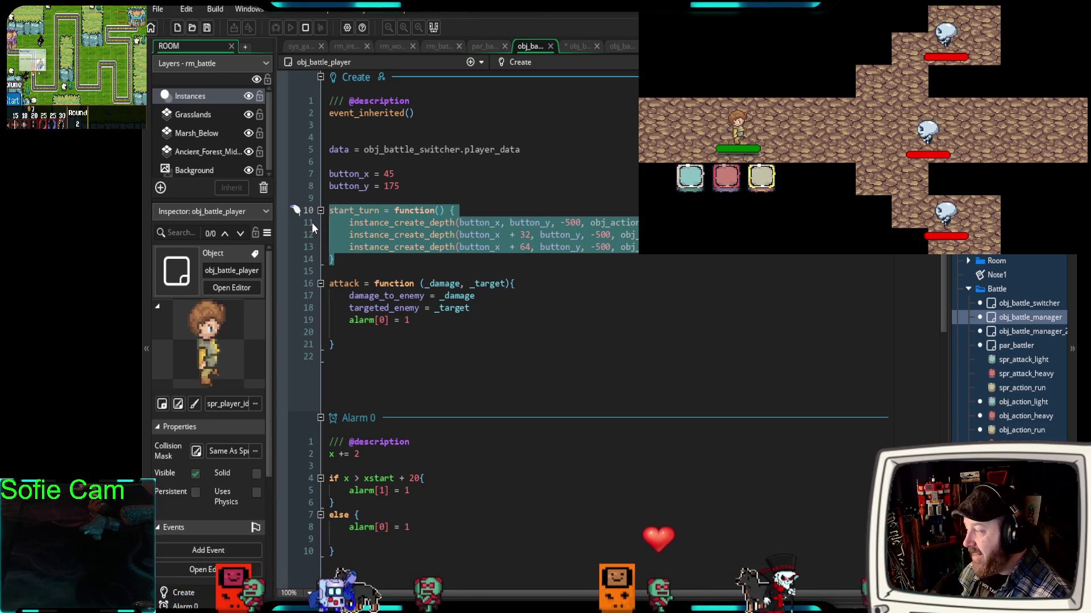
pyautogui.click(365, 260)
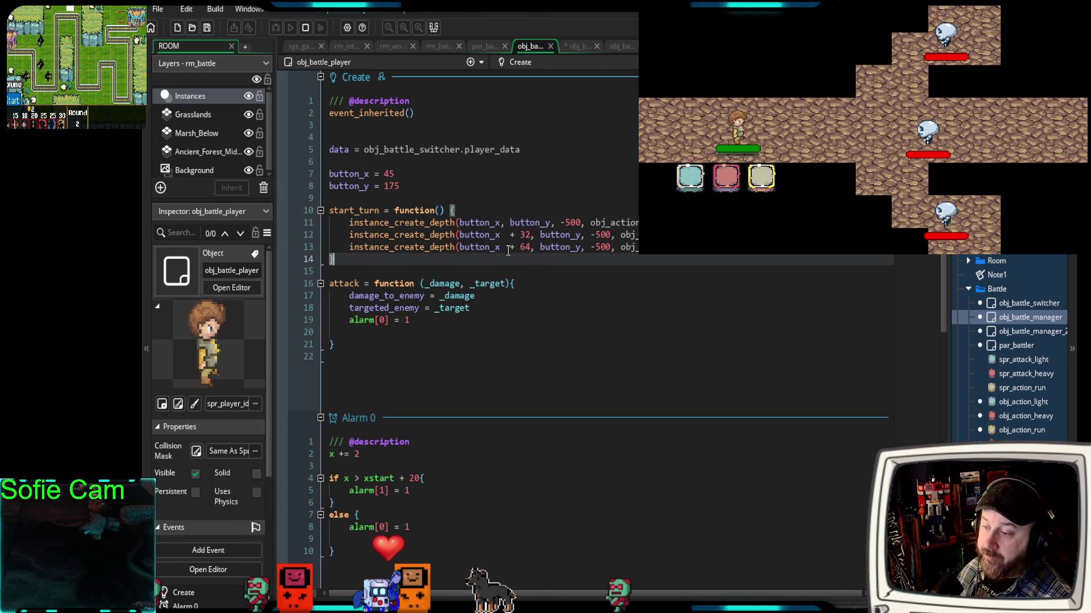
# - Go back to obj_battle_manager_2's charge code and scroll through its events
pyautogui.click(572, 48)
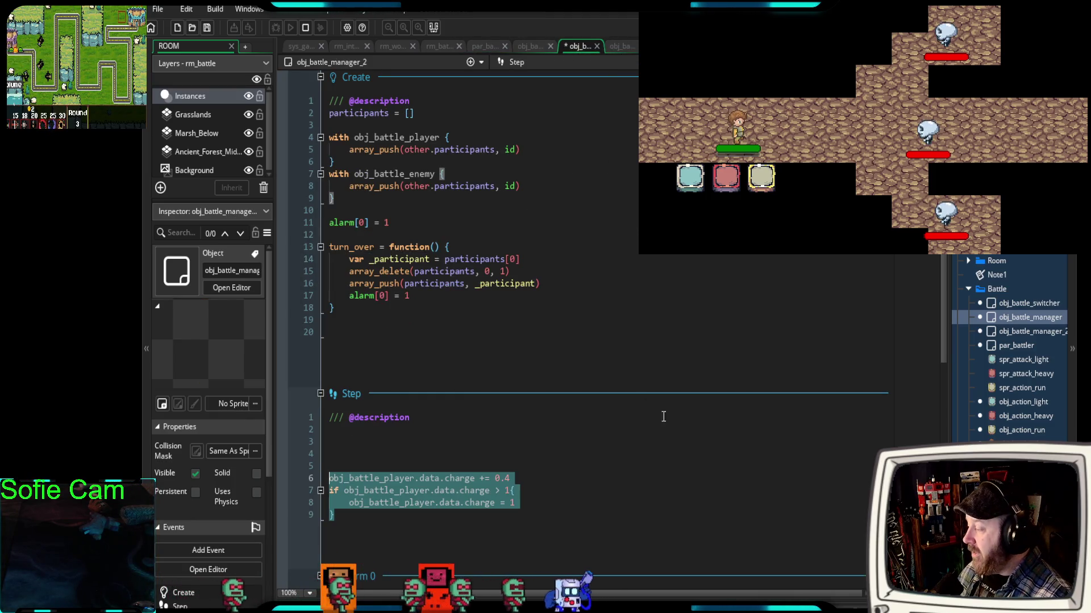
pyautogui.scroll(-8, 646, 407)
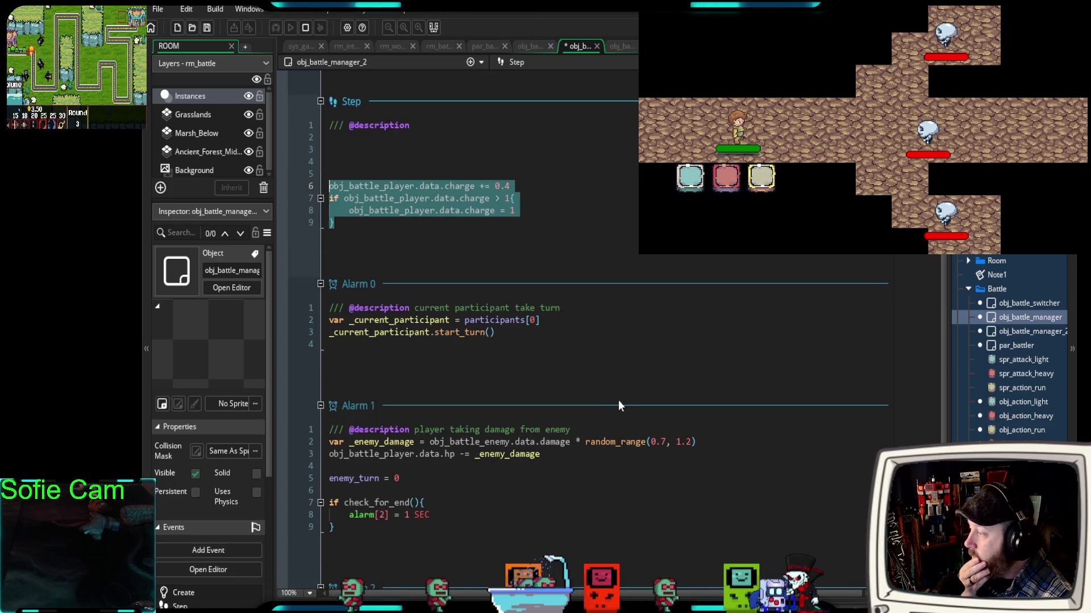
pyautogui.scroll(2, 612, 393)
pyautogui.click(455, 314)
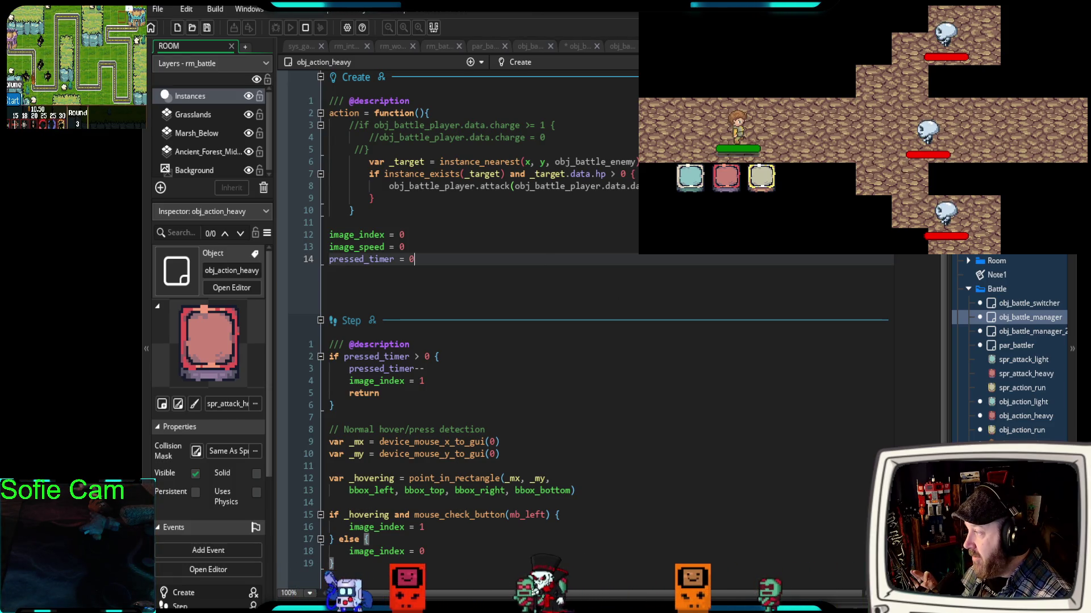
pyautogui.moveTo(378, 151); pyautogui.dragTo(321, 125)
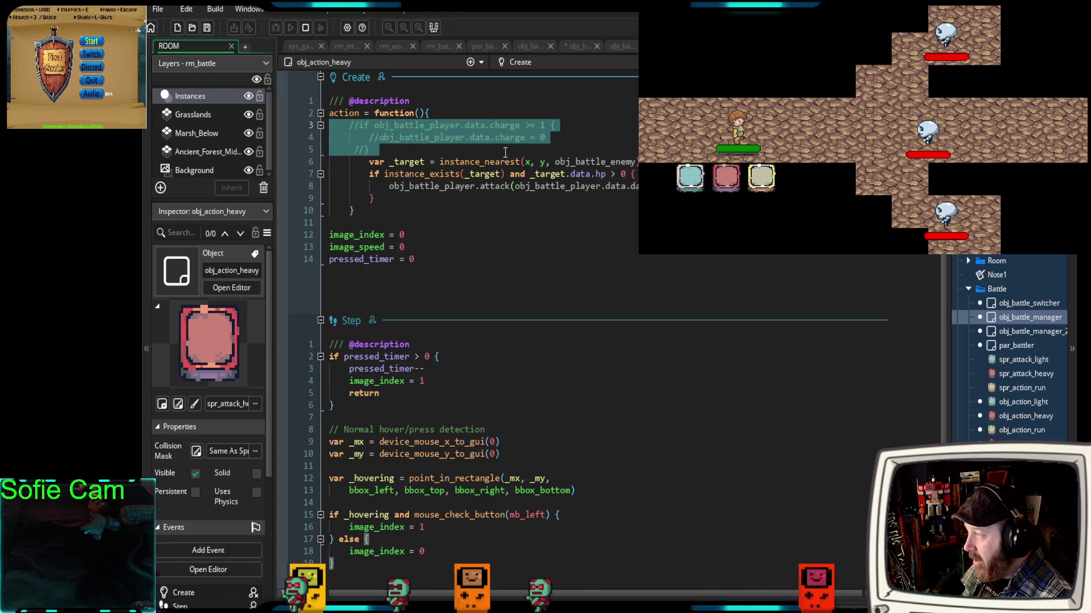
pyautogui.press('Right')
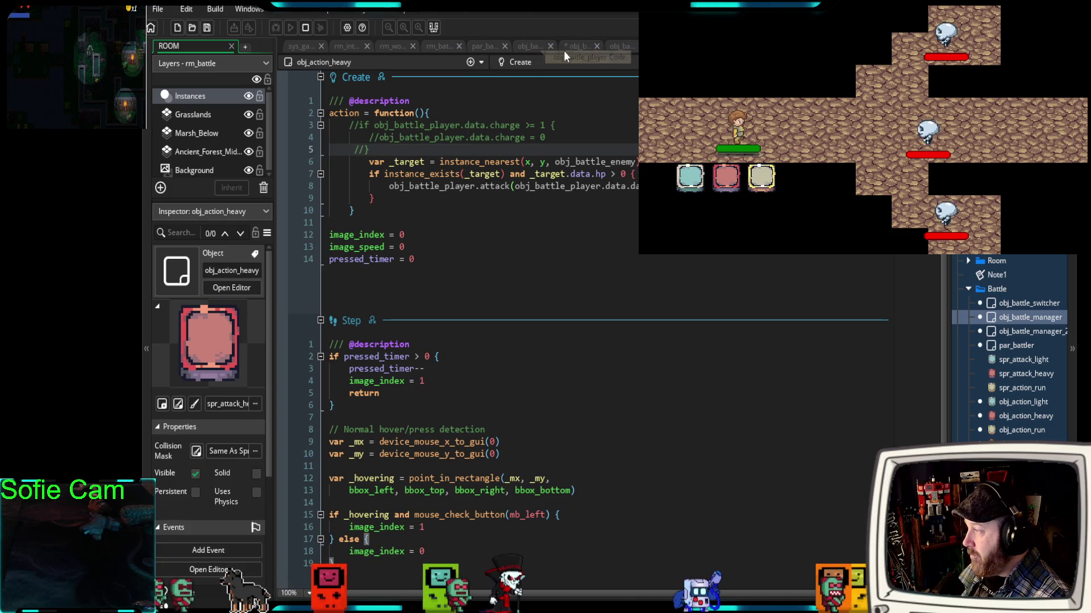
# - Scroll through obj_battle_player's Create, Alarm 0, Alarm 1 and Draw events
pyautogui.click(525, 47)
pyautogui.scroll(-2, 517, 140)
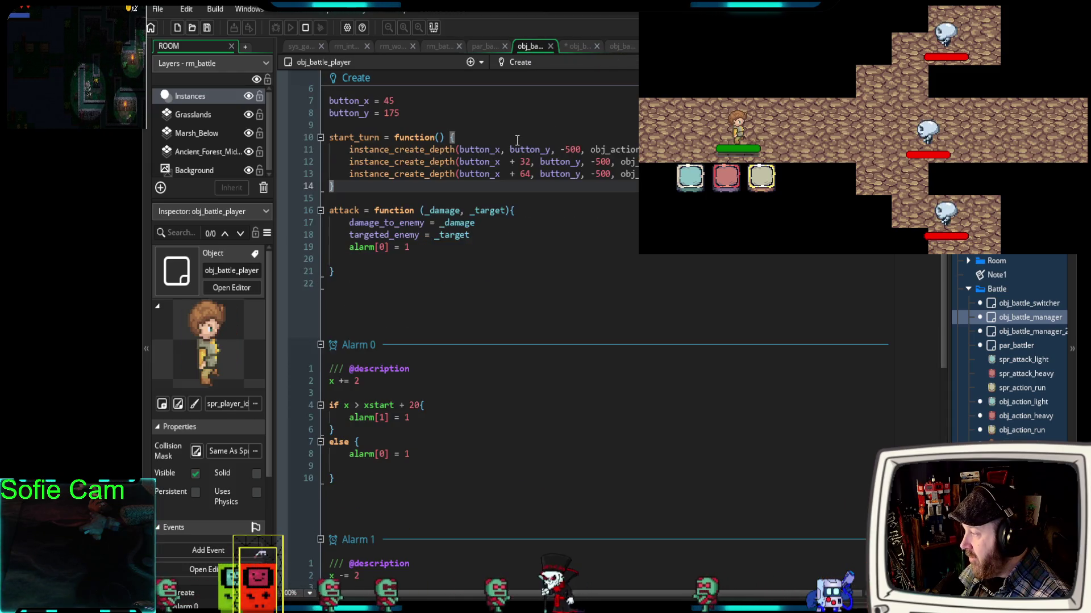
pyautogui.scroll(-6, 515, 142)
pyautogui.scroll(-3, 515, 149)
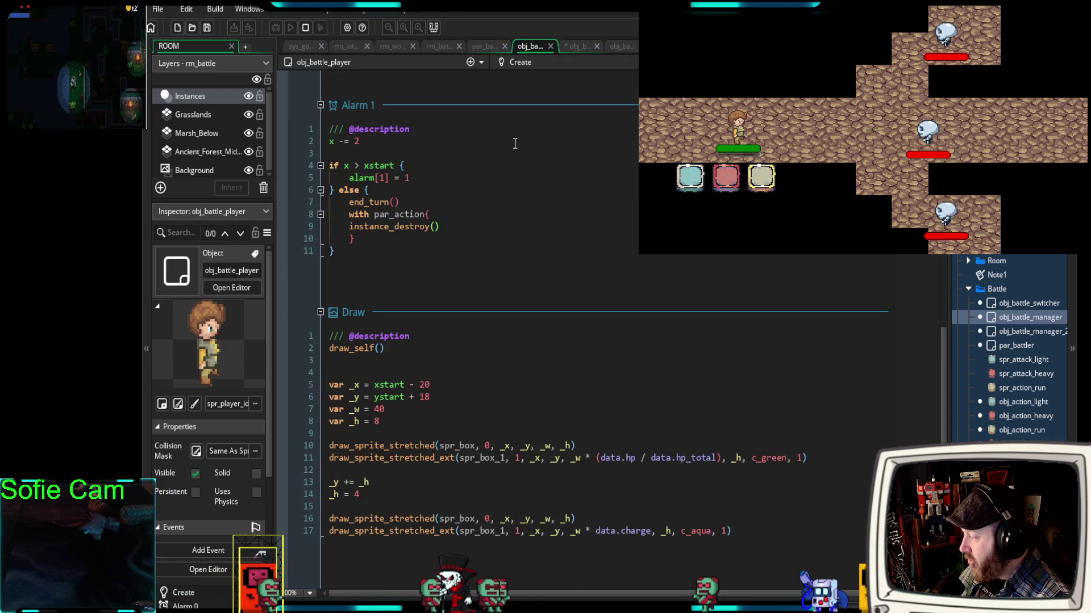
pyautogui.scroll(7, 488, 174)
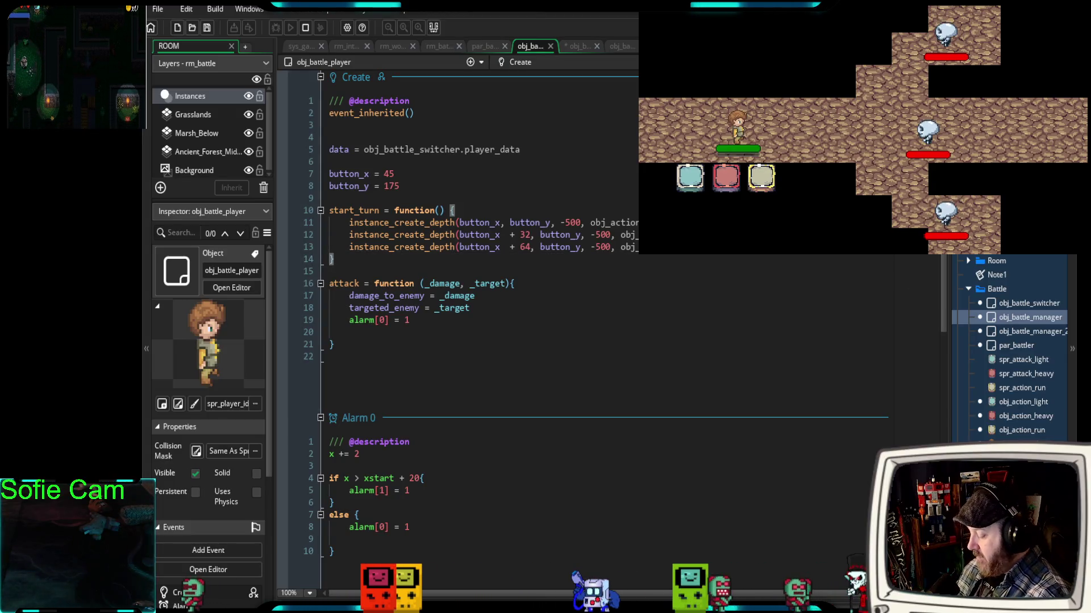
pyautogui.scroll(3, 1011, 347)
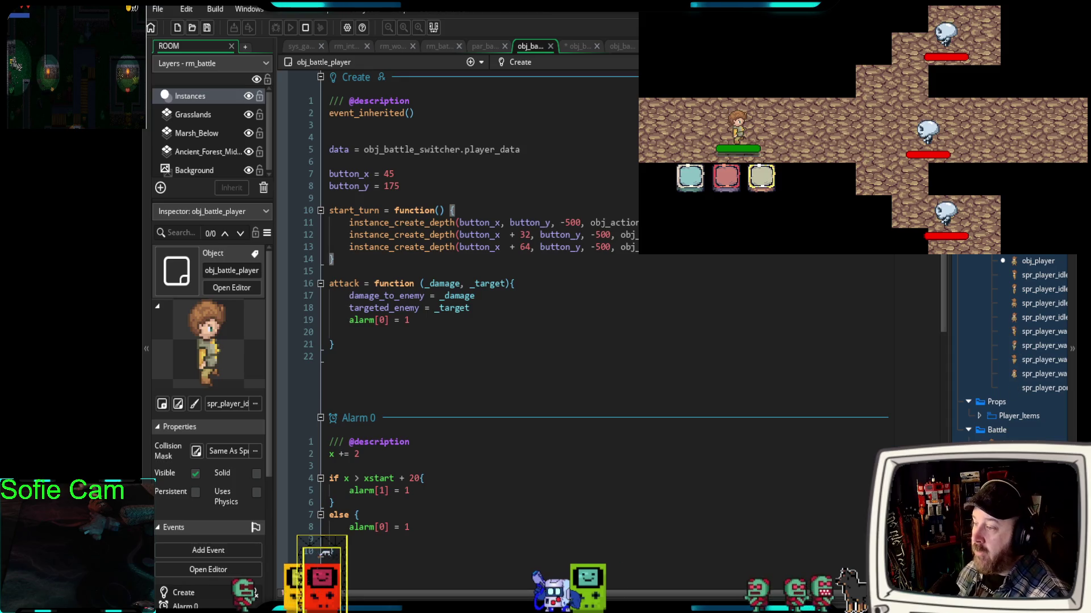
# - Open obj_player from the Asset Browser and scroll through its stats and level-up code
pyautogui.doubleClick(1038, 260)
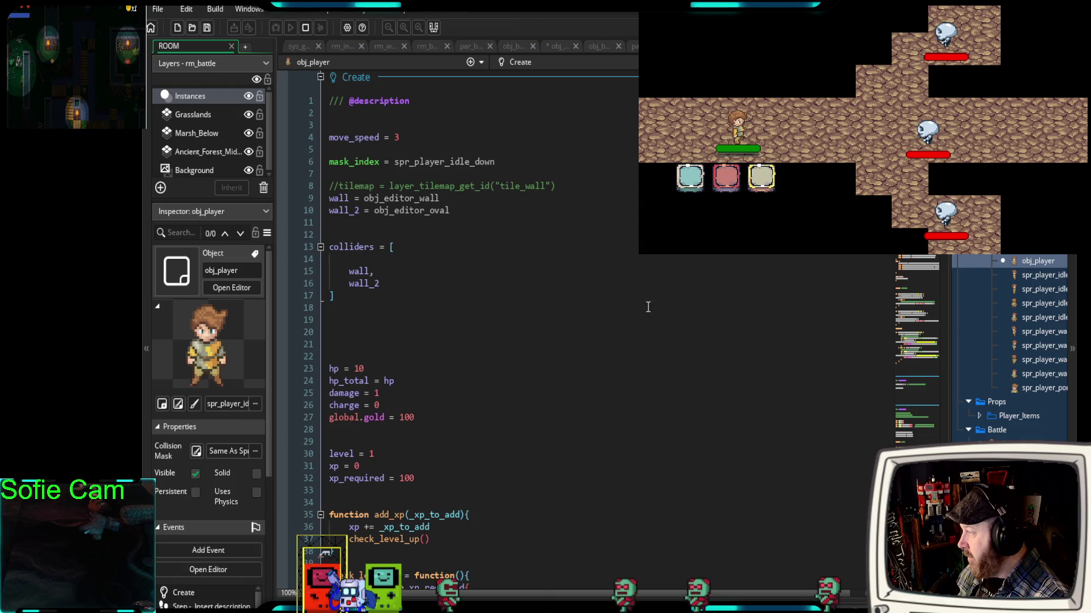
pyautogui.scroll(-4, 614, 300)
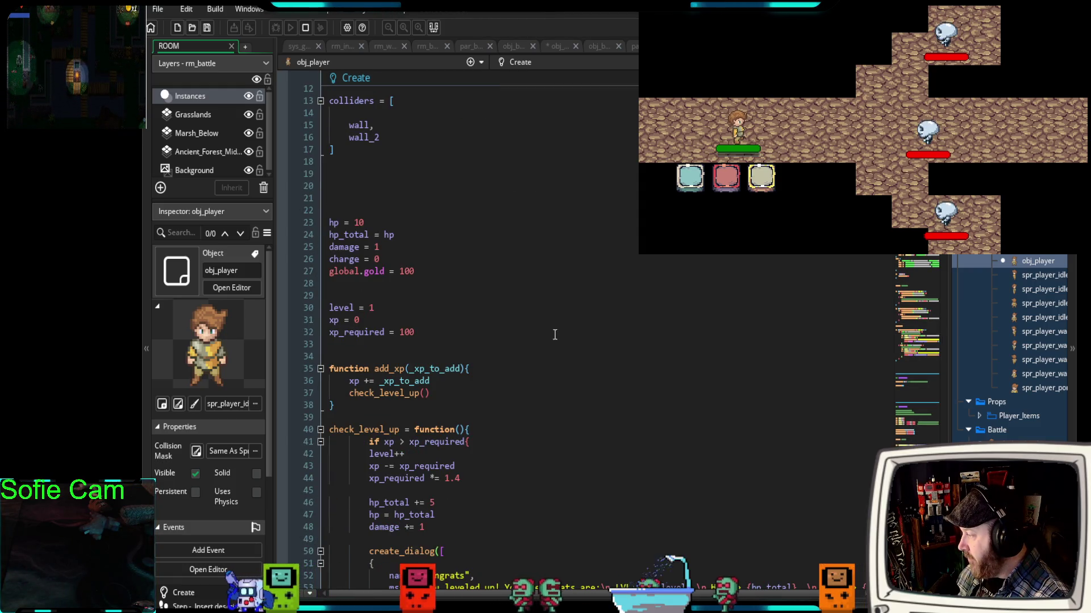
pyautogui.scroll(-2, 397, 256)
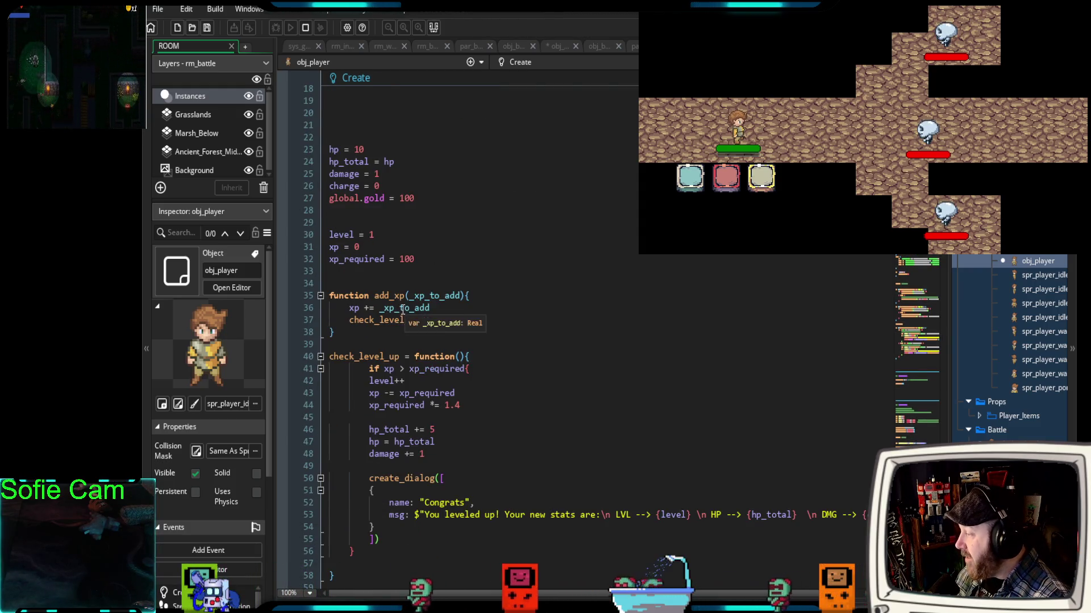
pyautogui.scroll(-2, 414, 311)
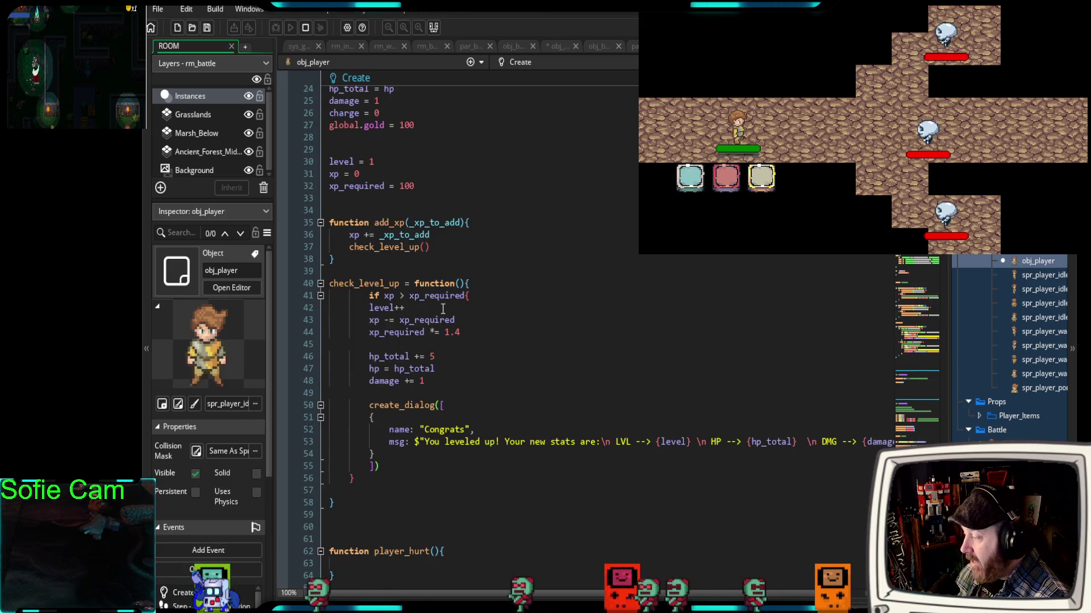
pyautogui.scroll(-6, 442, 308)
pyautogui.scroll(-12, 442, 308)
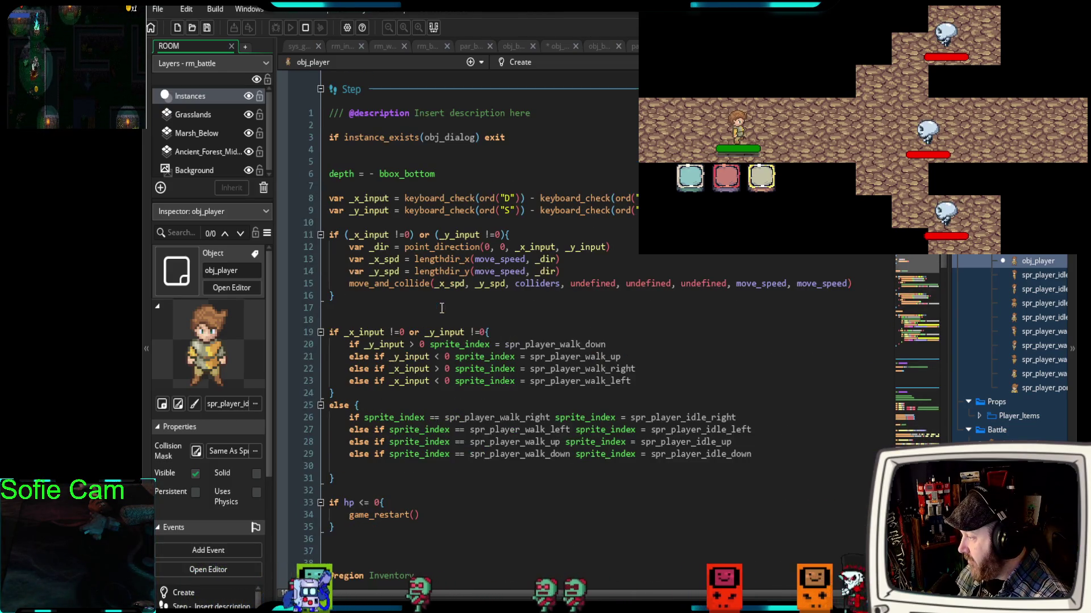
pyautogui.scroll(-20, 439, 310)
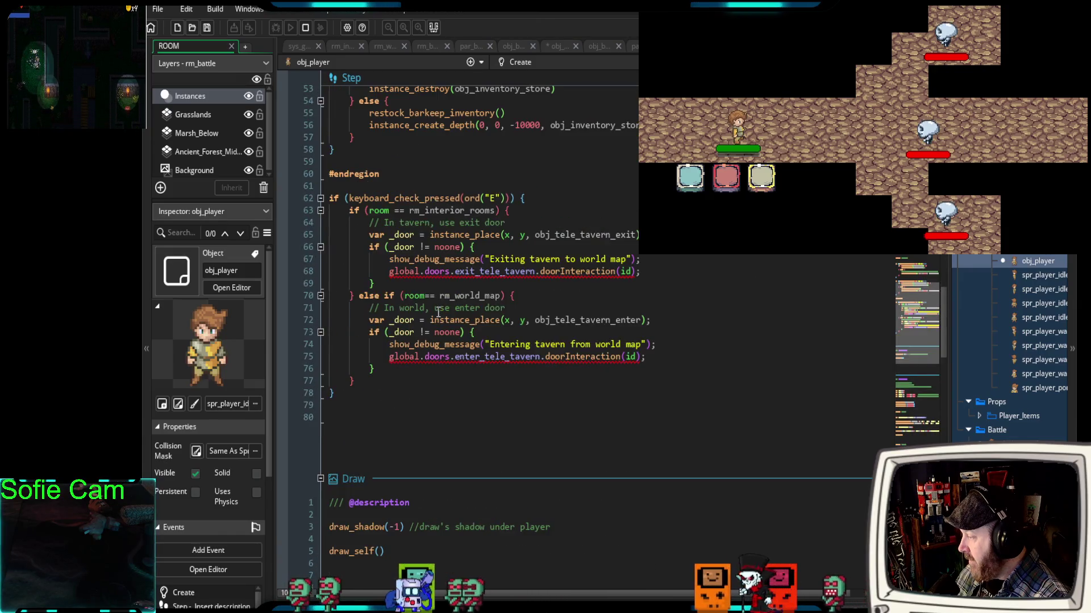
pyautogui.scroll(12, 434, 314)
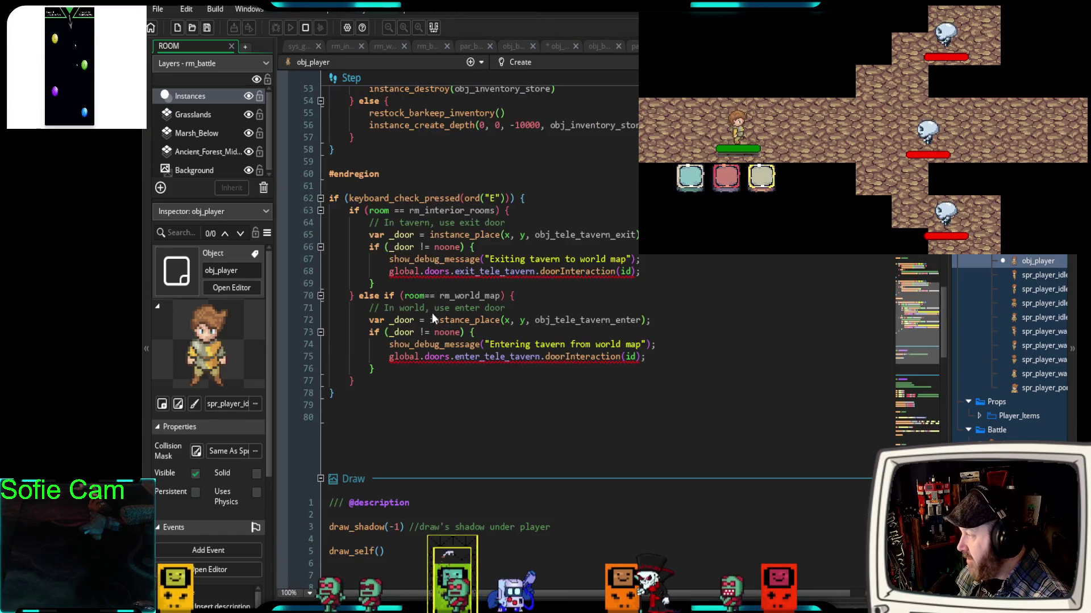
# - Highlight obj_player's door-interaction and inventory key blocks, then return to obj_battle_player
pyautogui.moveTo(347, 469)
pyautogui.mouseDown()
pyautogui.moveTo(341, 281)
pyautogui.moveTo(329, 271)
pyautogui.mouseUp()
pyautogui.scroll(2, 458, 322)
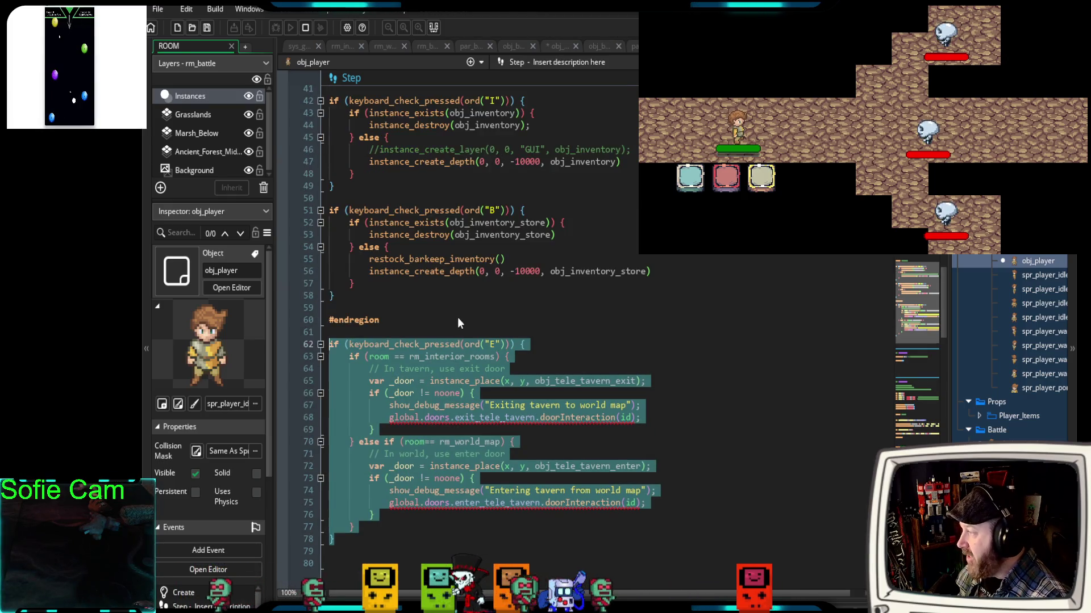
pyautogui.scroll(2, 457, 323)
pyautogui.click(362, 377)
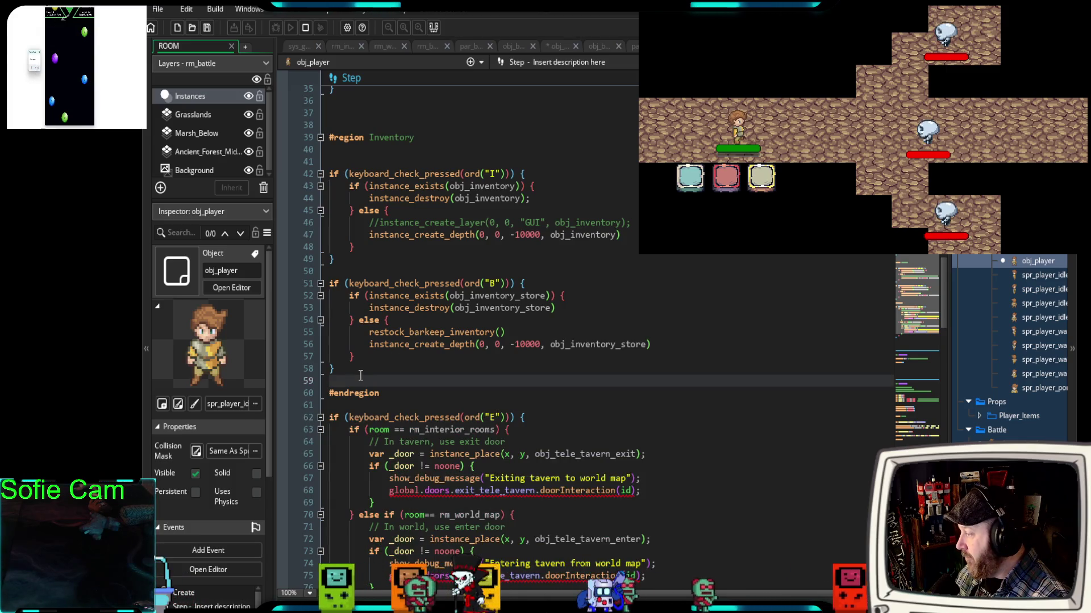
pyautogui.moveTo(357, 376); pyautogui.dragTo(328, 174)
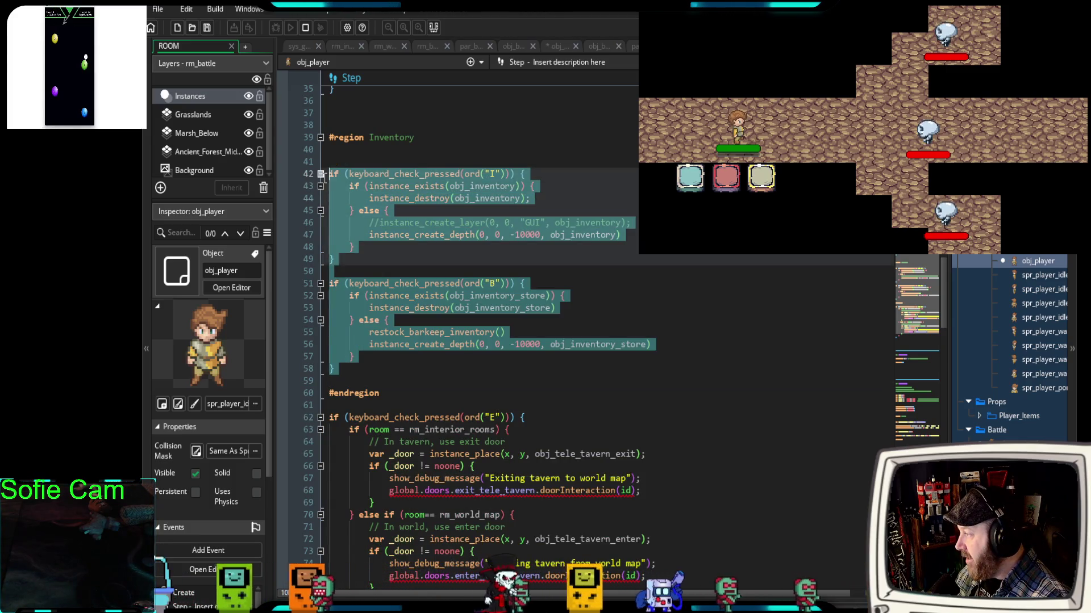
pyautogui.scroll(8, 431, 359)
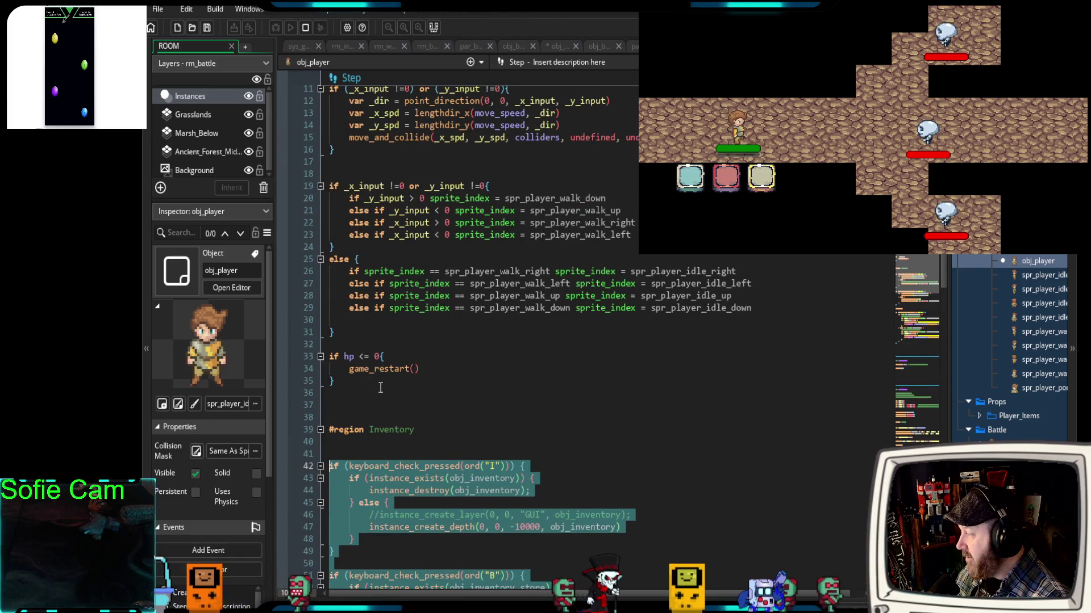
pyautogui.click(388, 394)
pyautogui.scroll(8, 388, 393)
pyautogui.scroll(-4, 388, 393)
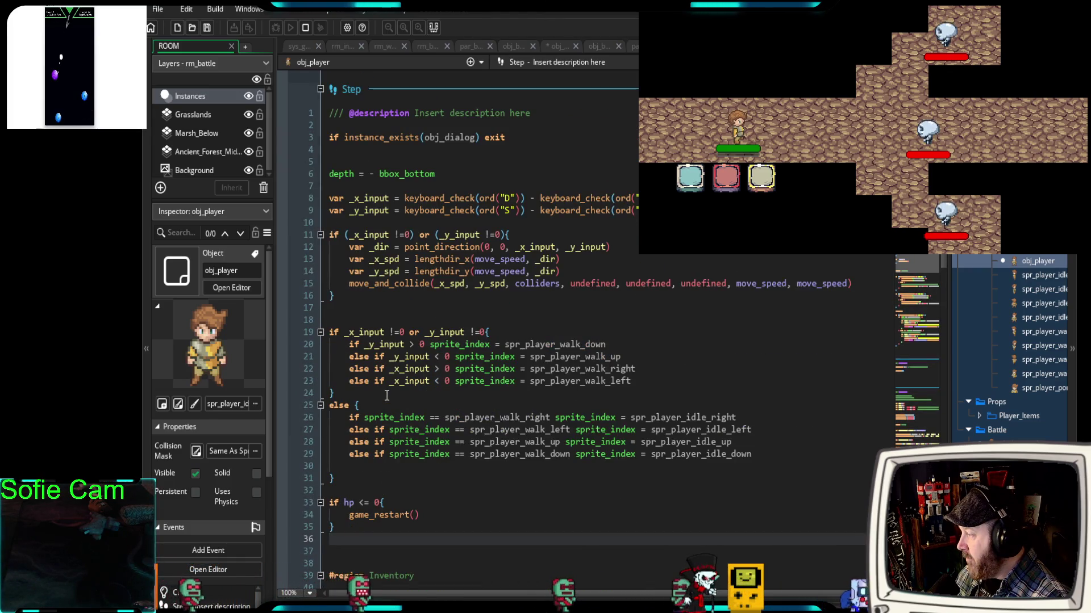
pyautogui.scroll(12, 384, 396)
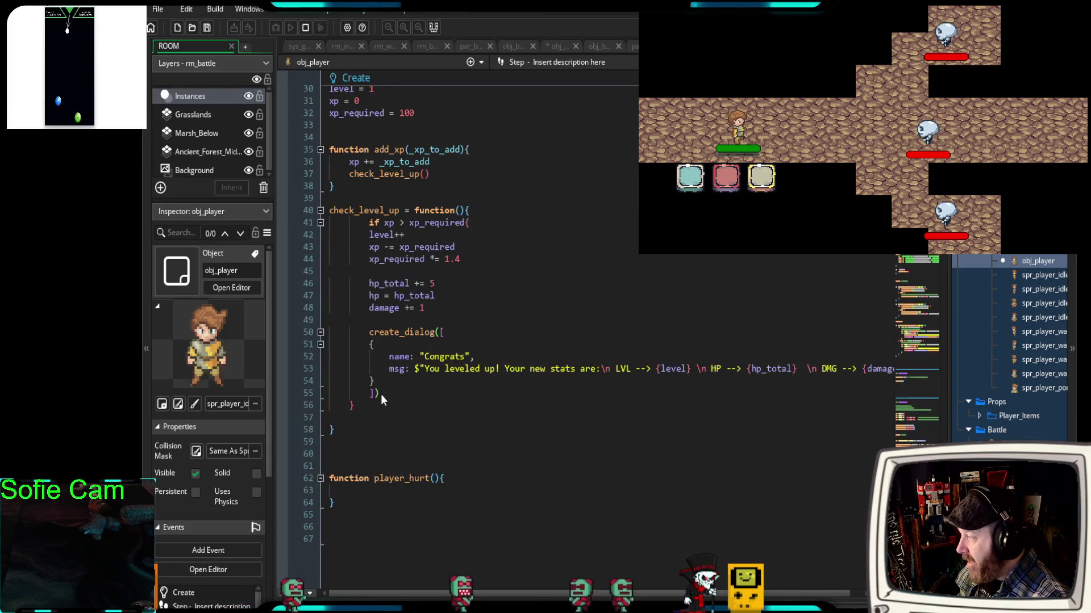
pyautogui.scroll(9, 379, 396)
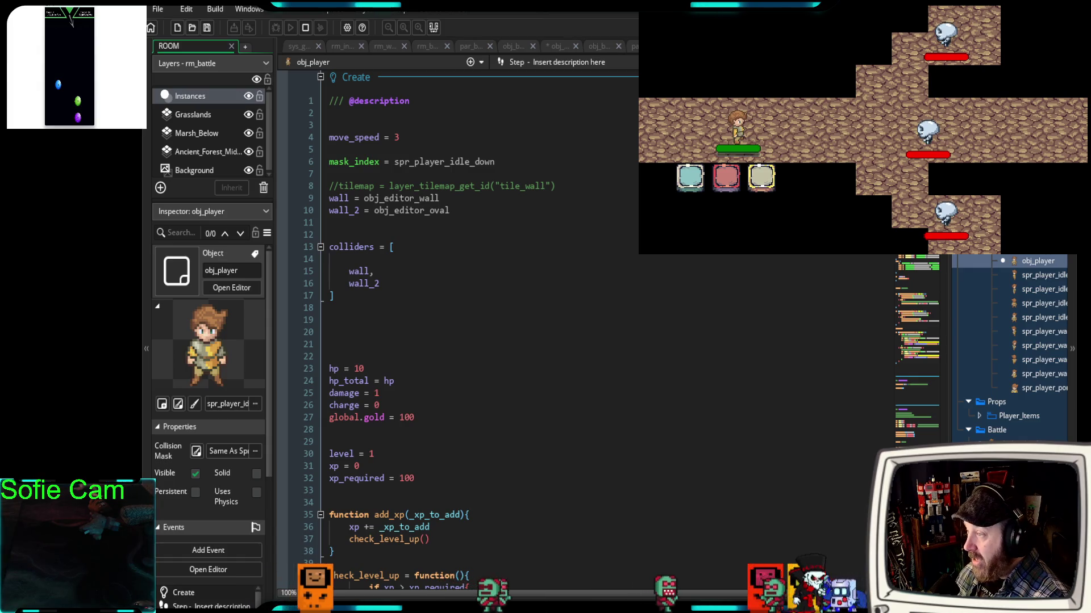
pyautogui.click(515, 46)
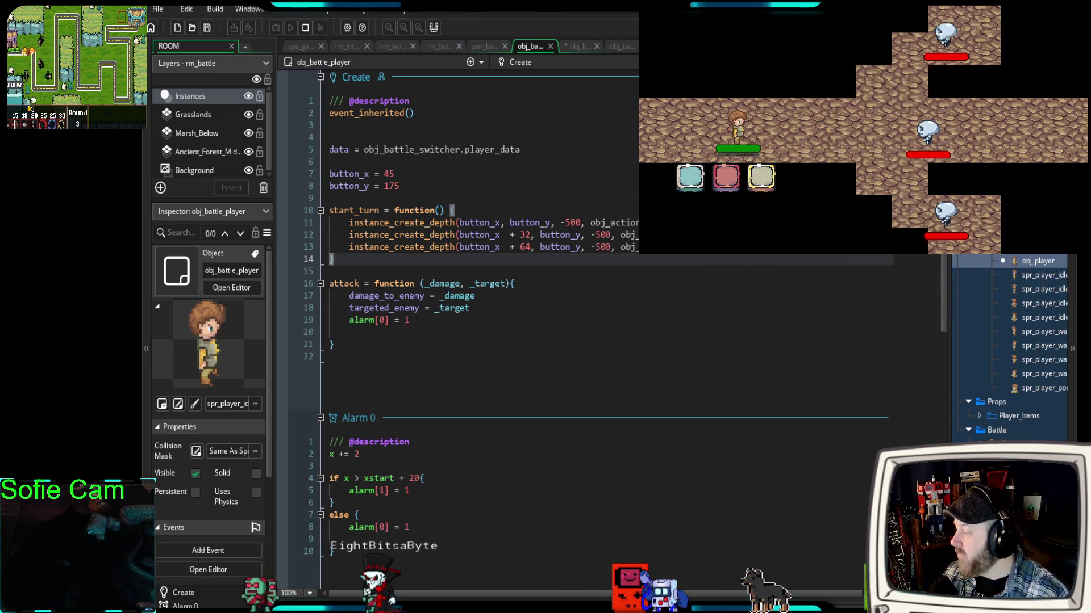
# - Scroll to the top of obj_battle_player's Create code and place the cursor on line 5
pyautogui.scroll(-10, 568, 341)
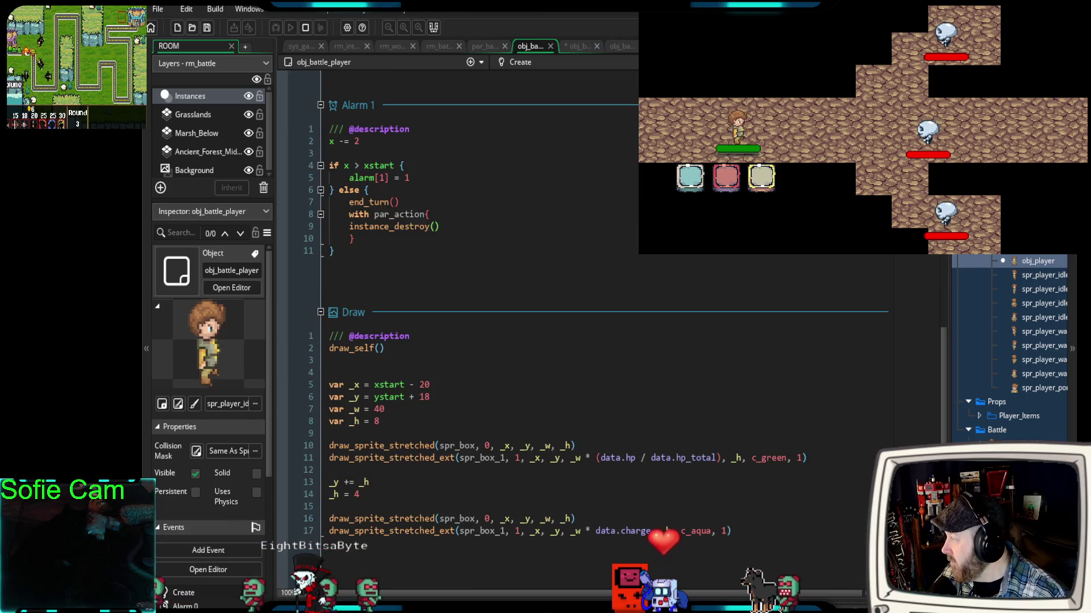
pyautogui.scroll(8, 568, 341)
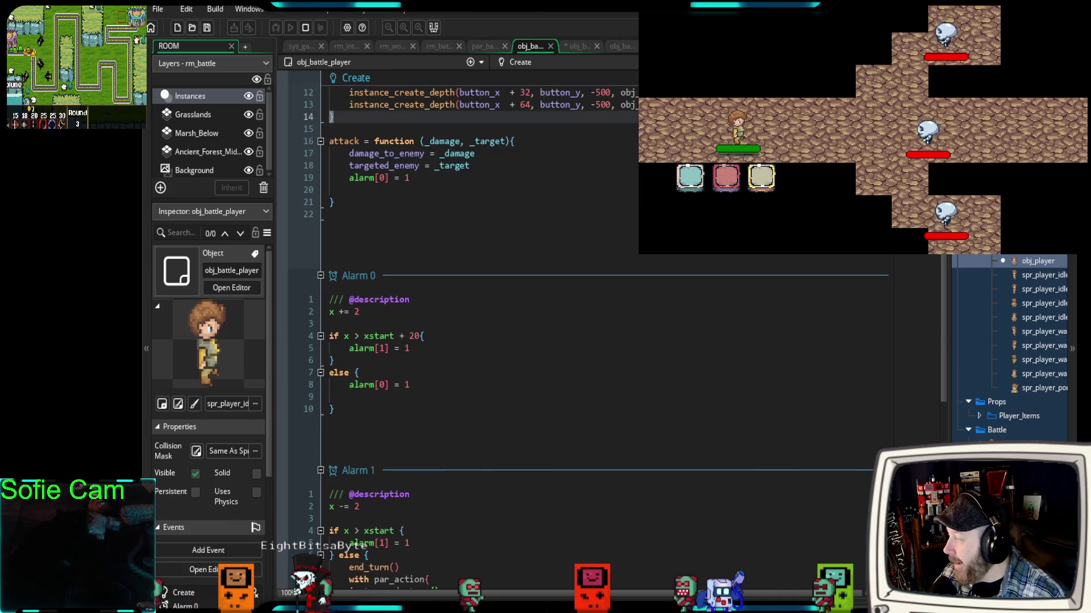
pyautogui.scroll(4, 568, 341)
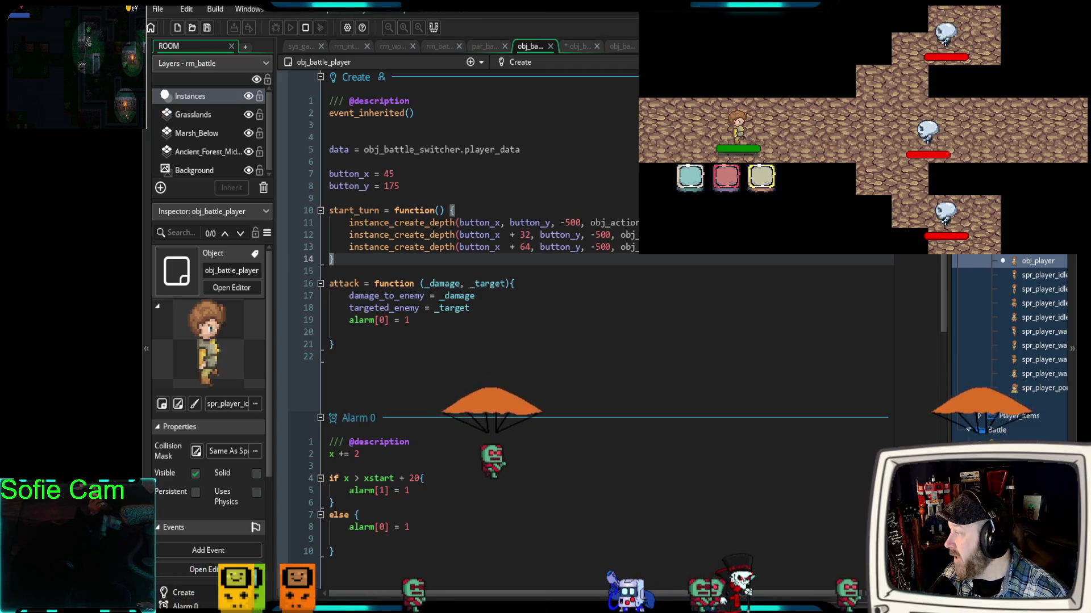
pyautogui.click(520, 149)
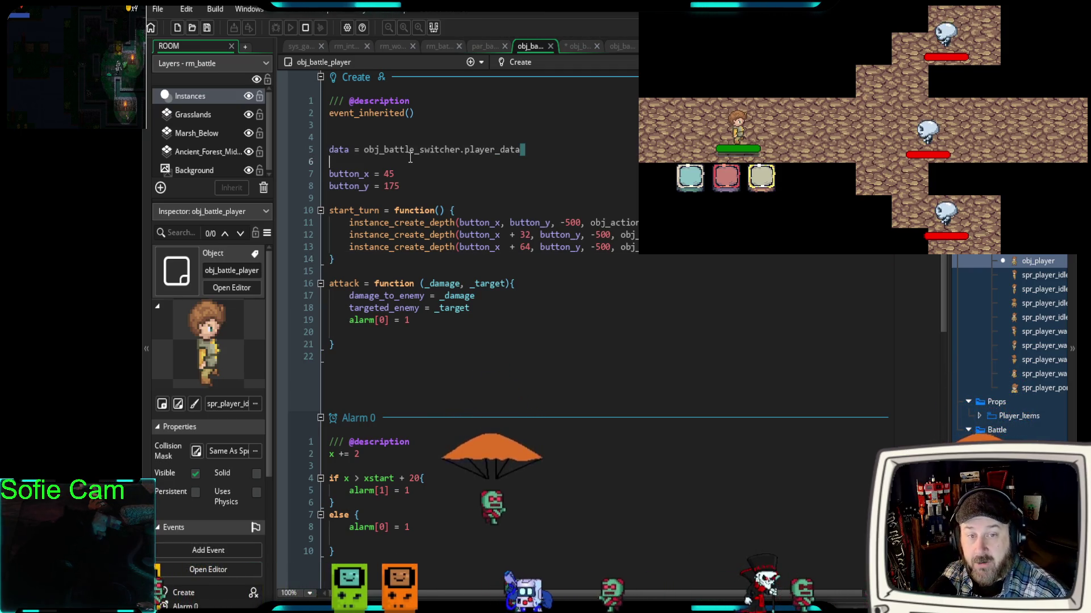
# - Select line 5's assignment data = obj_battle_switcher.player_data in obj_battle_player's Create code
pyautogui.moveTo(520, 149); pyautogui.dragTo(329, 151)
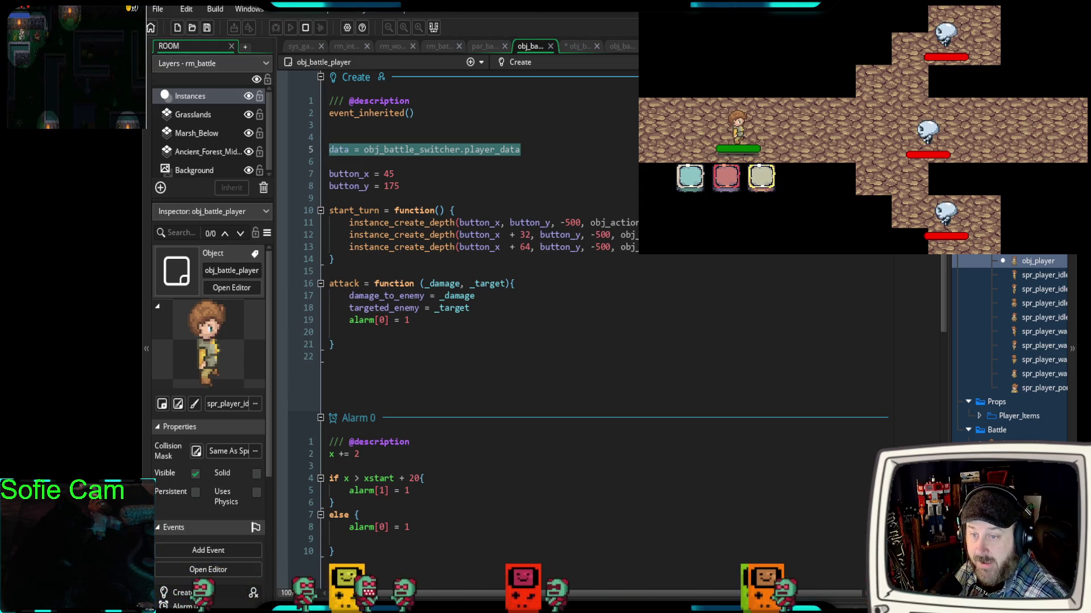
pyautogui.hotkey('alt', 'Tab')
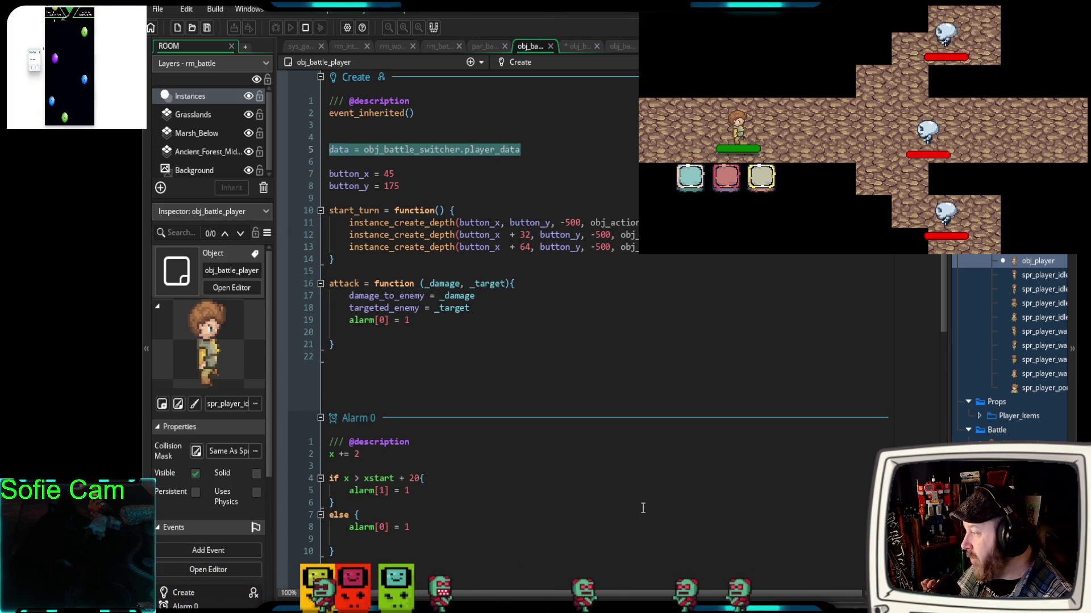
pyautogui.scroll(-5, 642, 507)
pyautogui.scroll(5, 639, 506)
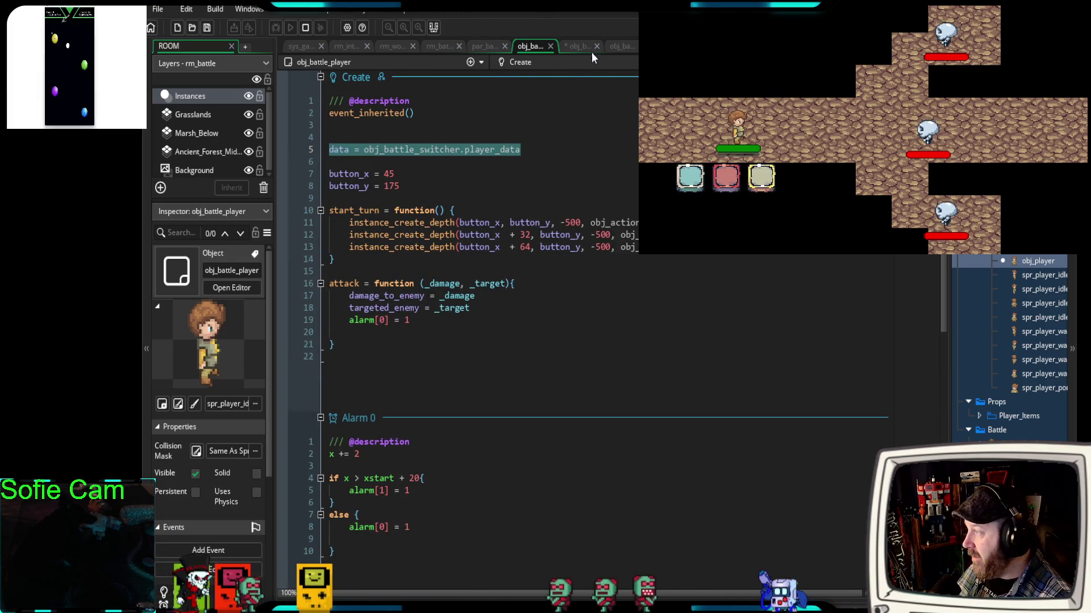
# - Check obj_battle_manager_2's charge Step code, then select player_data on obj_battle_player's line 5
pyautogui.click(575, 44)
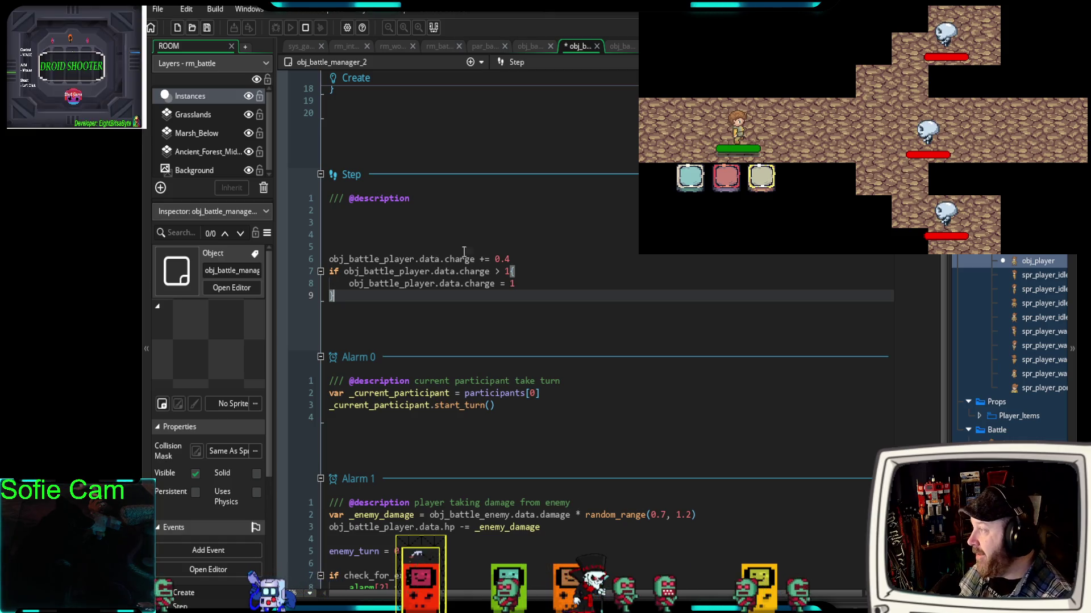
pyautogui.middleClick(464, 257)
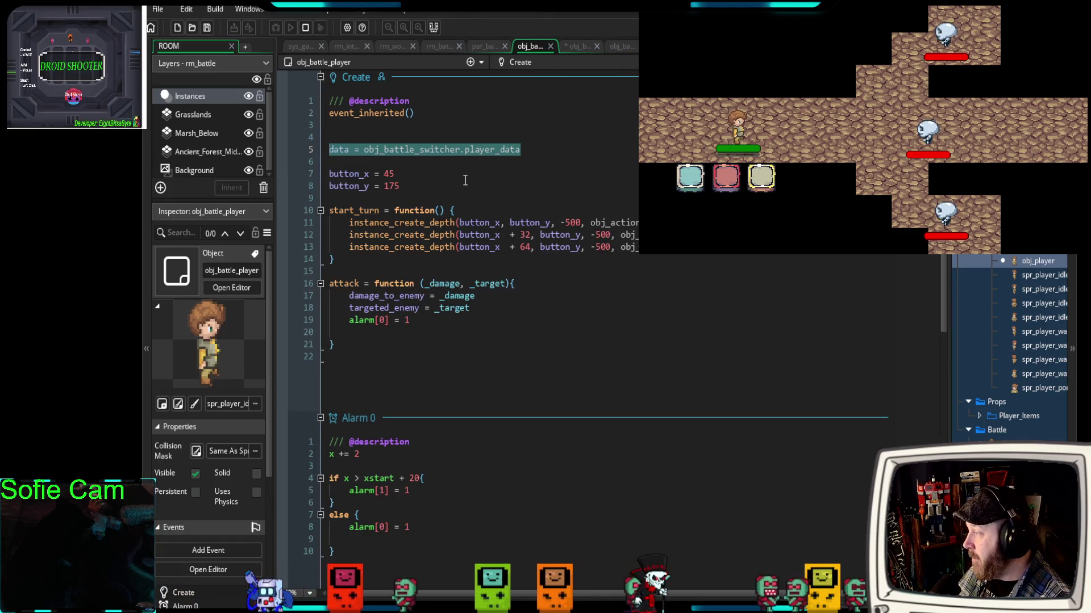
pyautogui.click(361, 161)
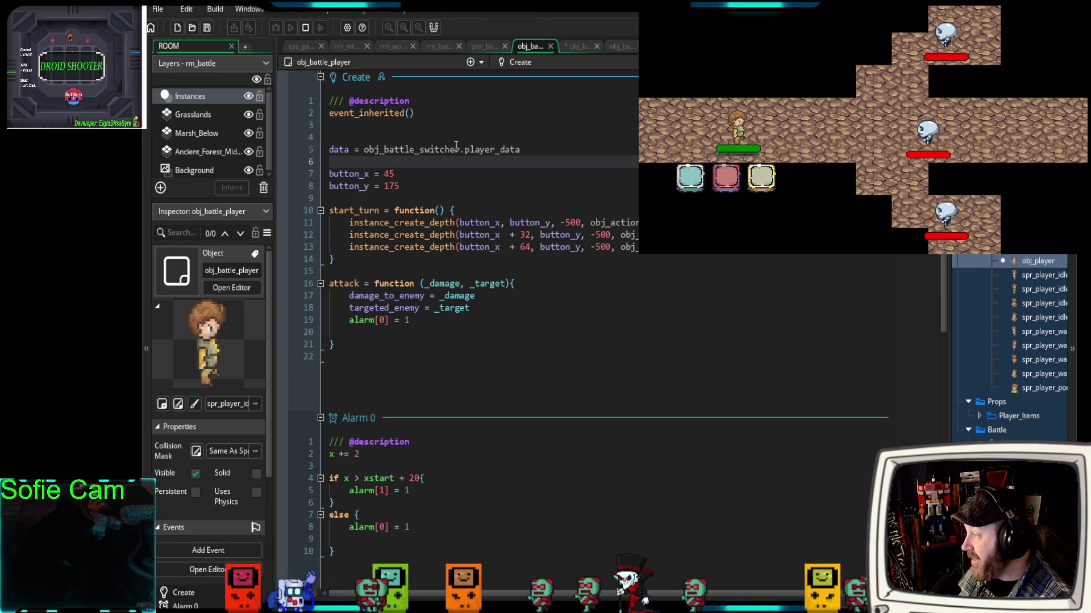
pyautogui.doubleClick(467, 151)
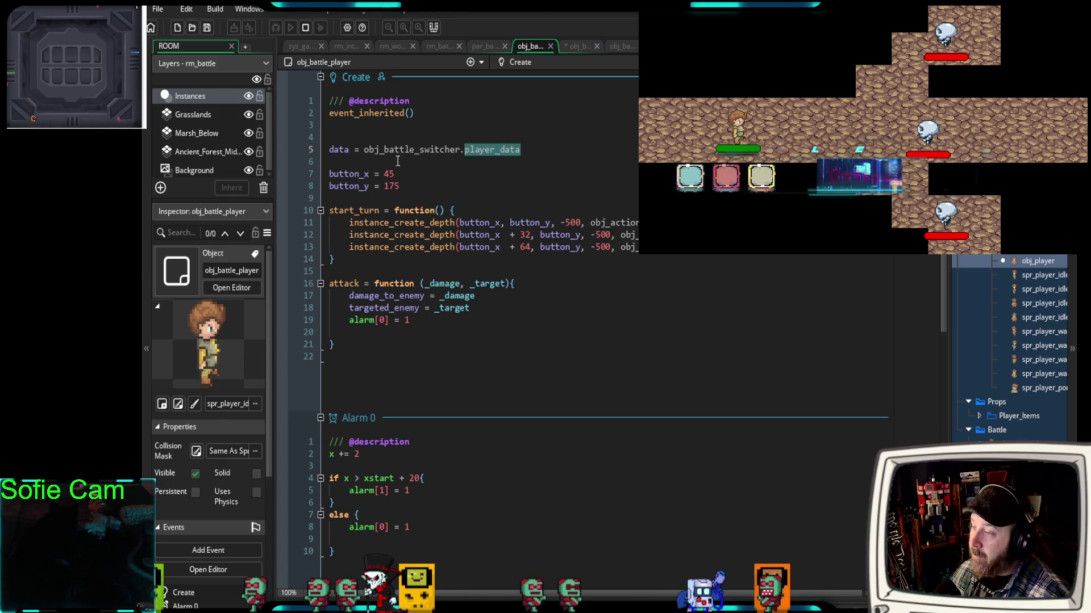
pyautogui.click(1014, 261)
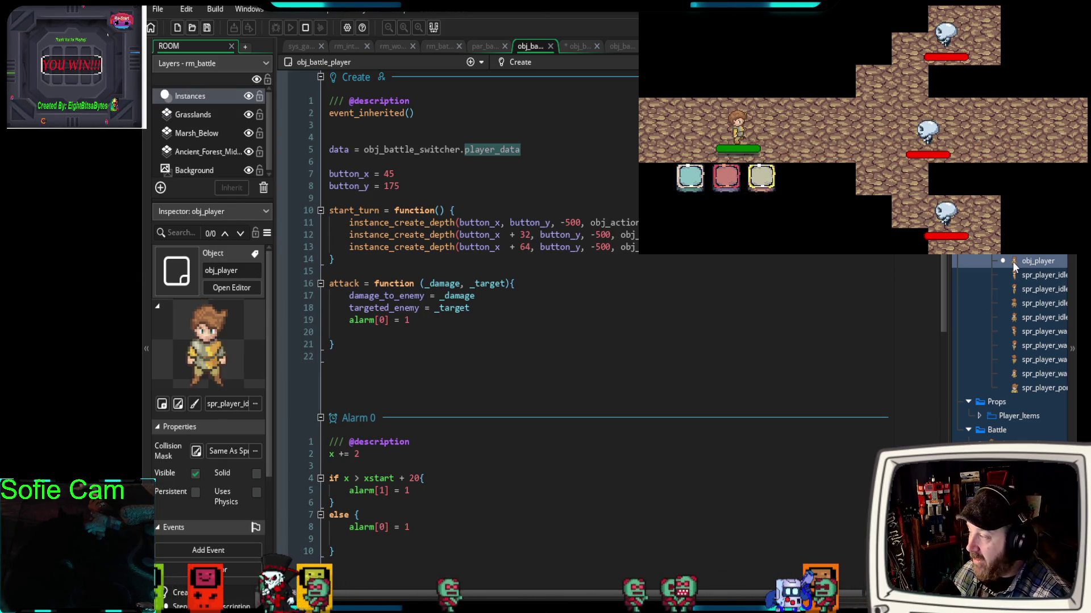
# - Review obj_player's Create variables (hp 10, damage 1, charge 0), then switch back to obj_battle_player
pyautogui.doubleClick(1012, 261)
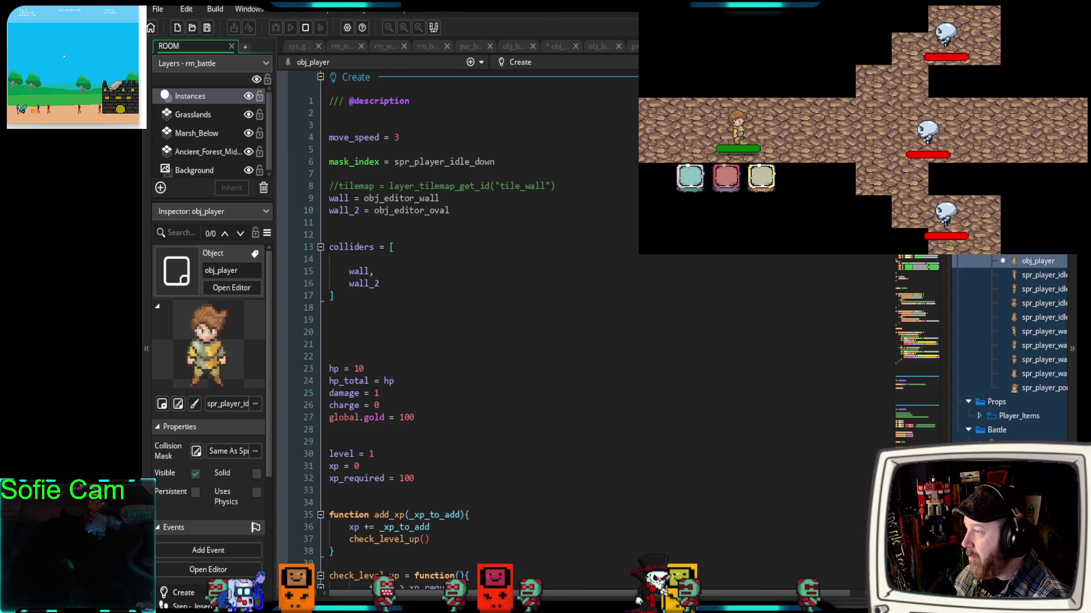
pyautogui.scroll(-4, 583, 190)
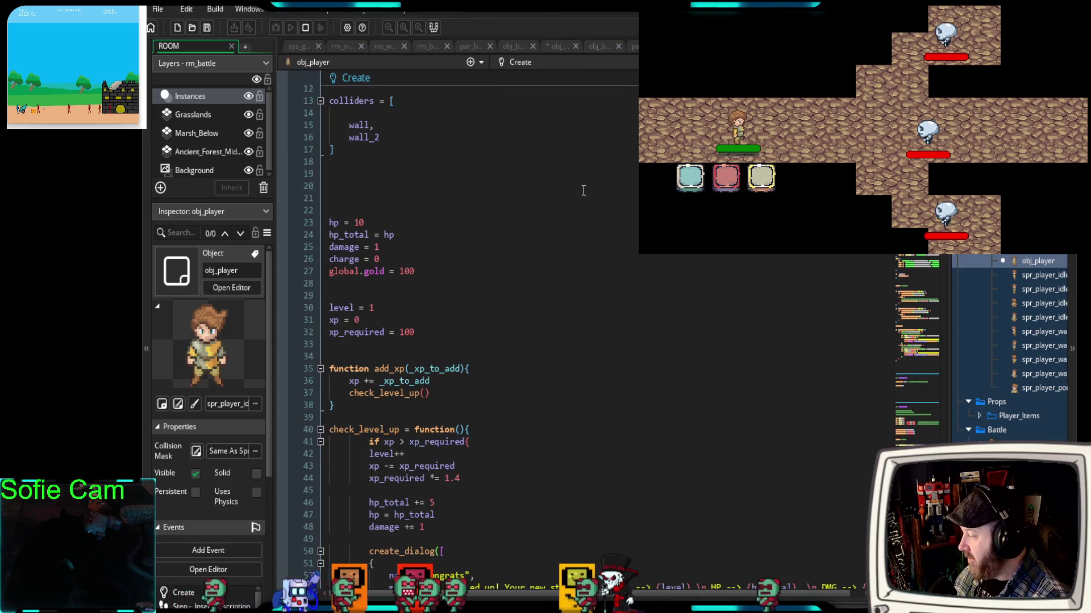
pyautogui.scroll(-4, 583, 191)
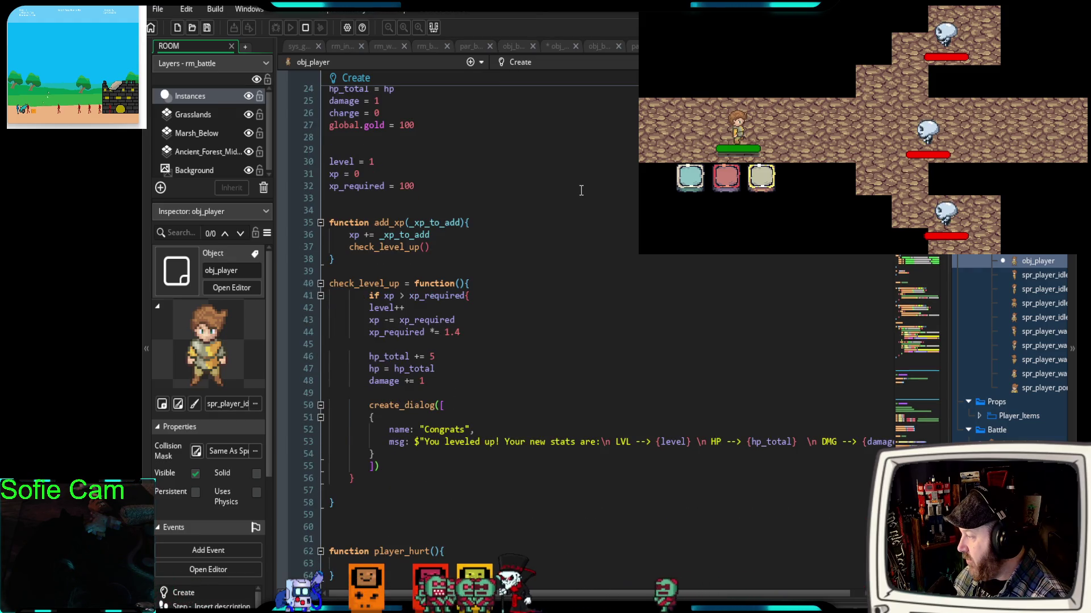
pyautogui.scroll(-6, 581, 190)
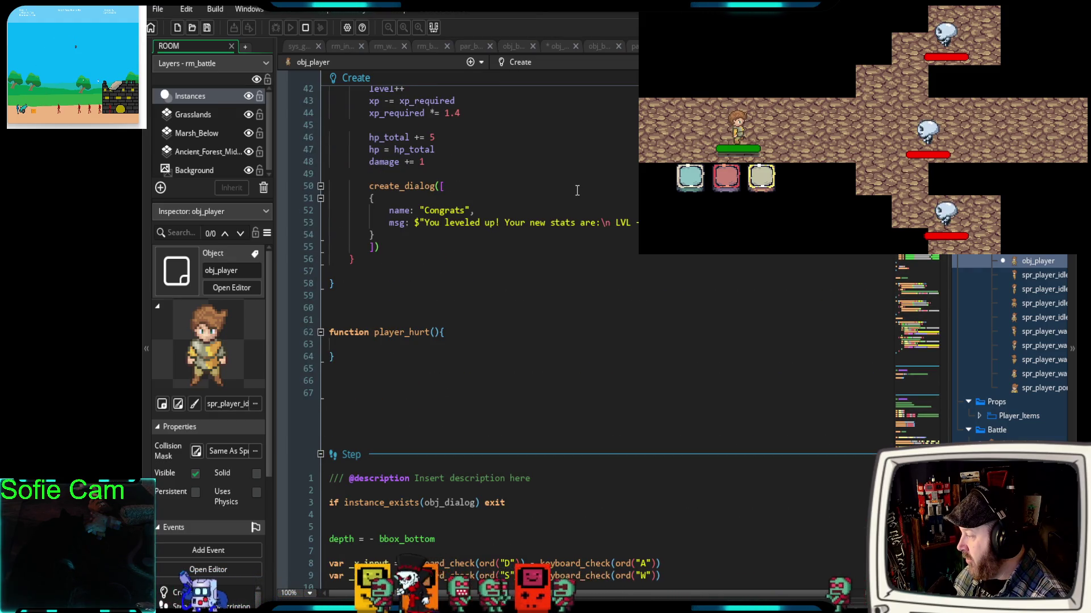
pyautogui.scroll(-4, 578, 192)
pyautogui.scroll(18, 579, 192)
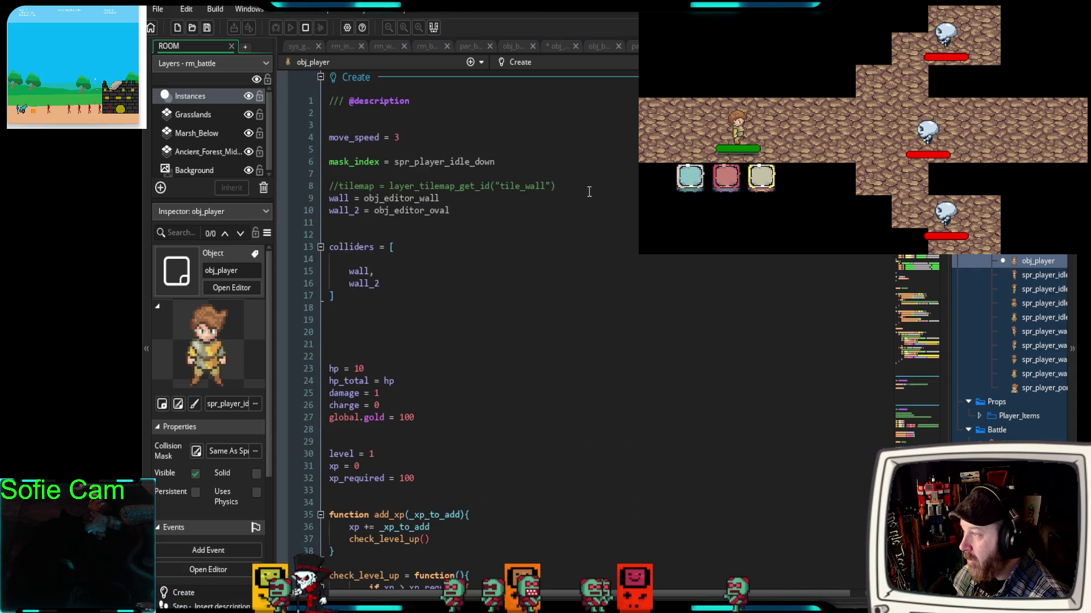
pyautogui.click(510, 47)
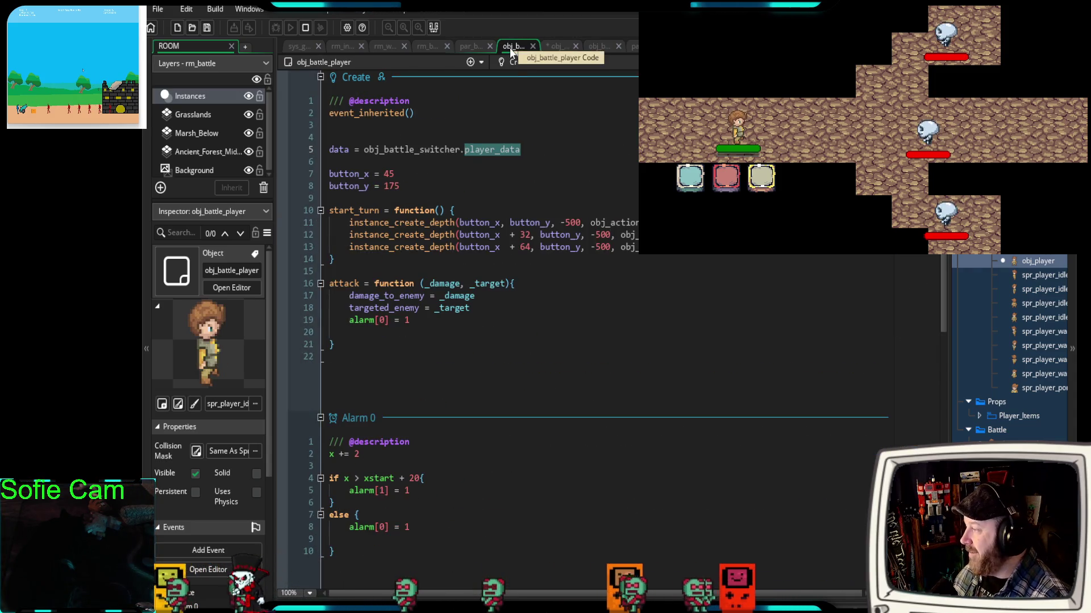
# - Select obj_battle_switcher.player_data on line 5 and open obj_battle_switcher from the Battle folder
pyautogui.click(465, 177)
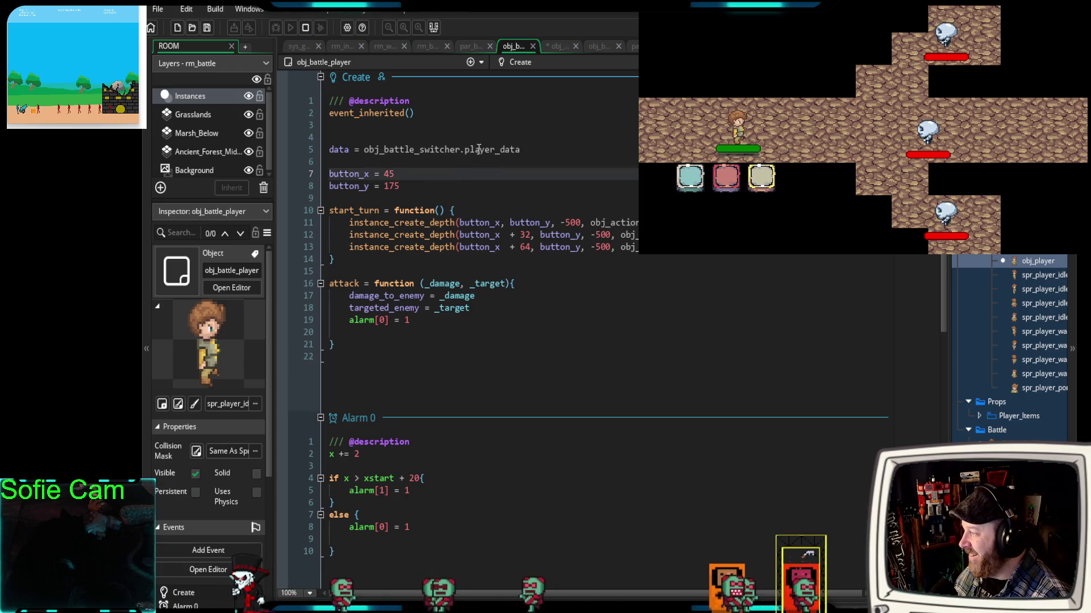
pyautogui.click(479, 149)
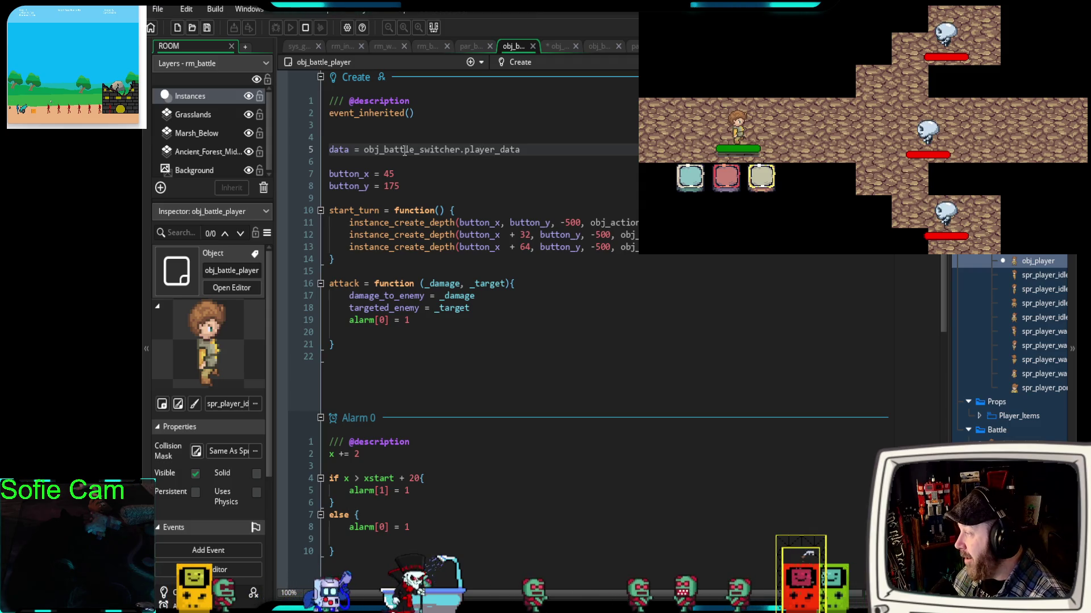
pyautogui.moveTo(540, 149)
pyautogui.mouseDown()
pyautogui.moveTo(329, 150)
pyautogui.moveTo(359, 152)
pyautogui.mouseUp()
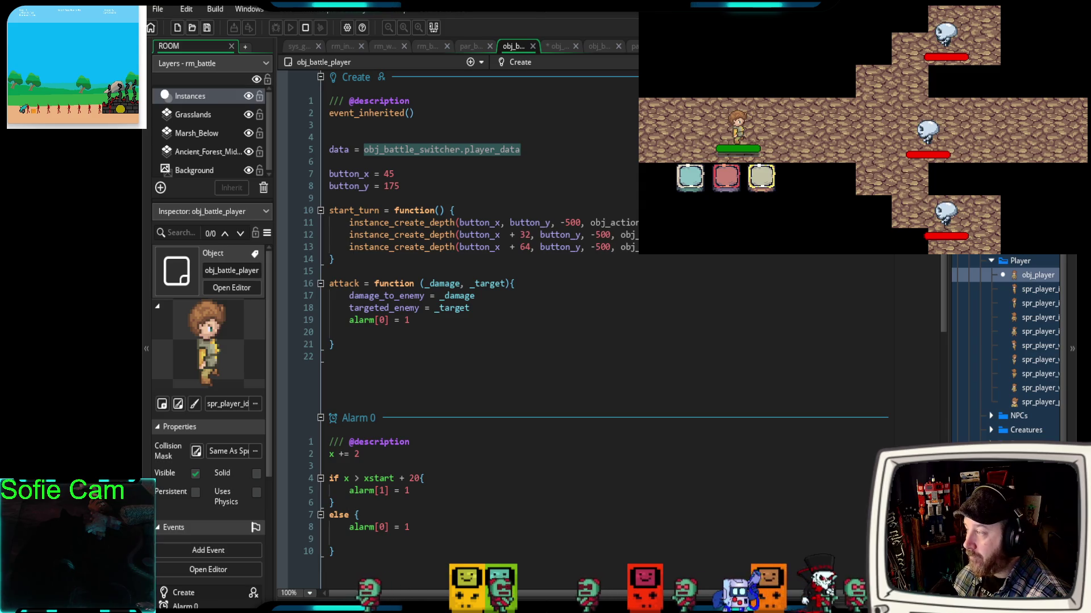
pyautogui.scroll(-3, 1000, 370)
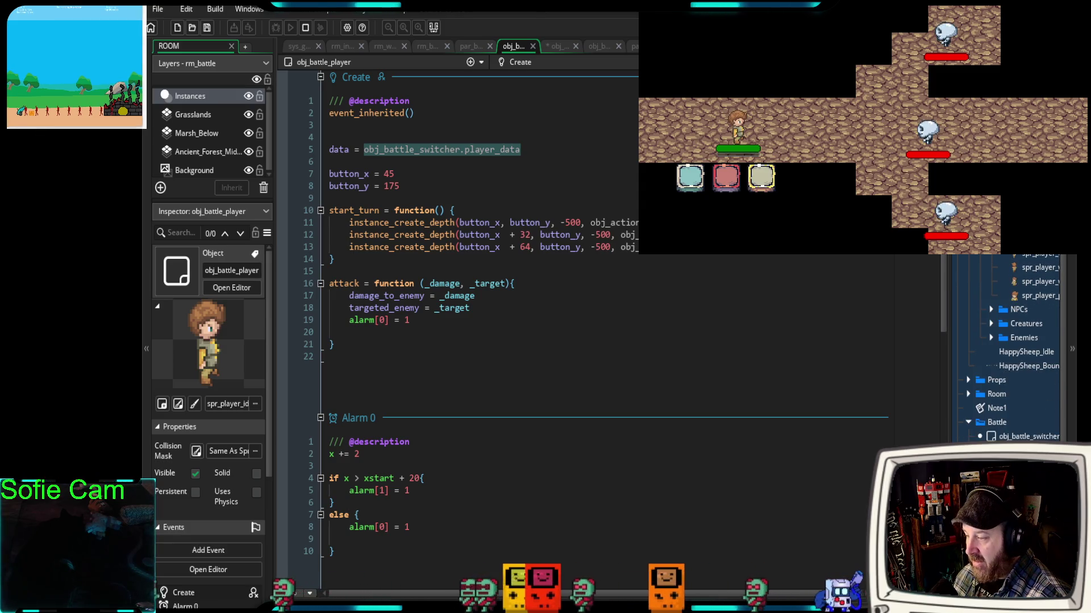
pyautogui.click(991, 436)
pyautogui.doubleClick(991, 437)
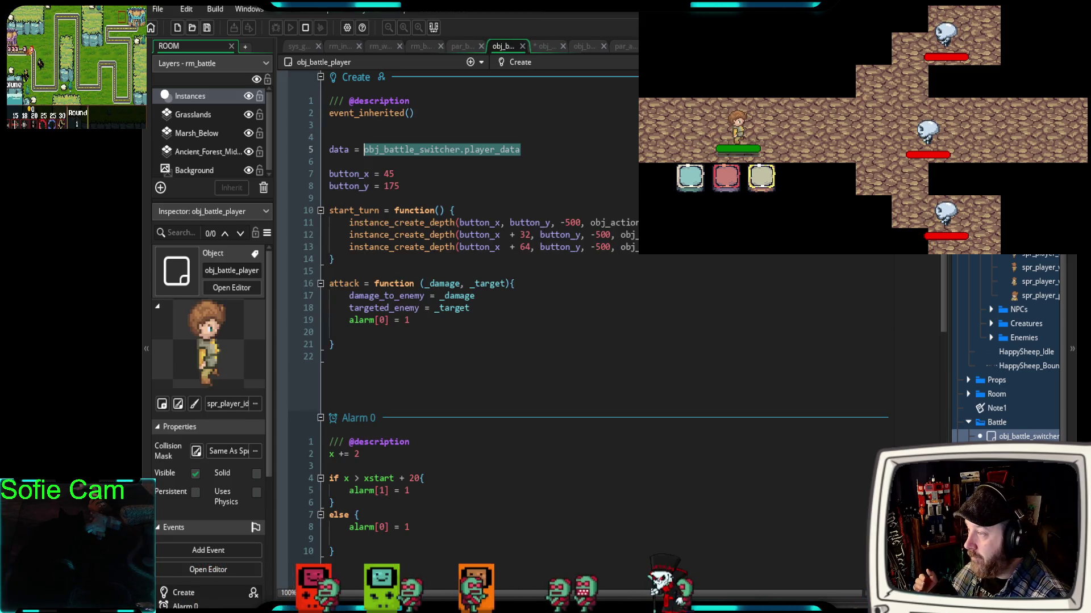
# - Select obj_player's charge = 0 line, check the battle manager's charge code, then switch to obj_action_light
pyautogui.hotkey('ctrl', 'Tab')
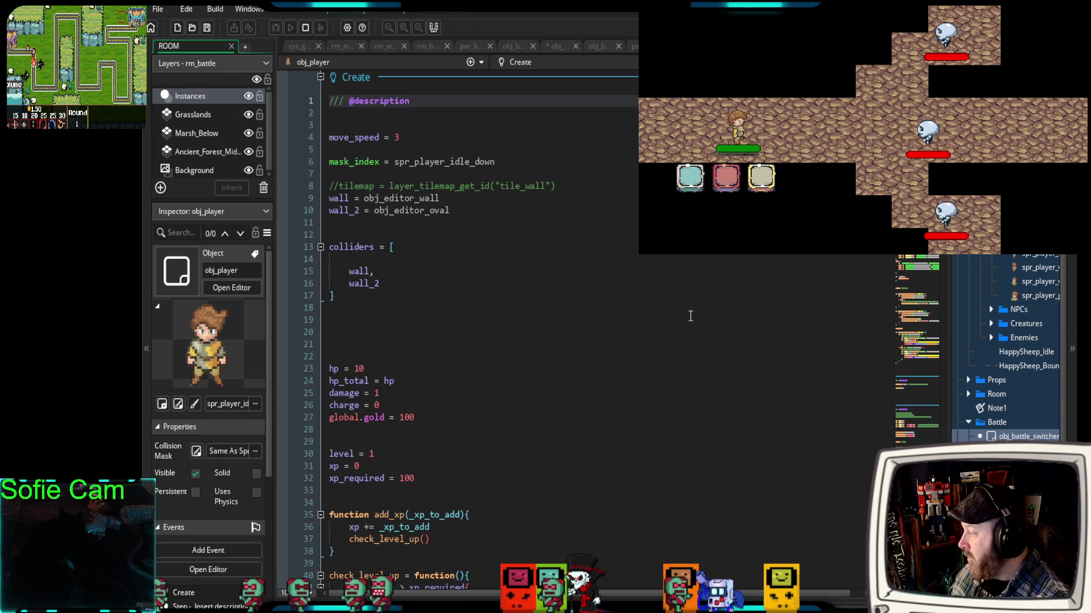
pyautogui.scroll(-2, 684, 333)
pyautogui.moveTo(380, 332); pyautogui.dragTo(320, 336)
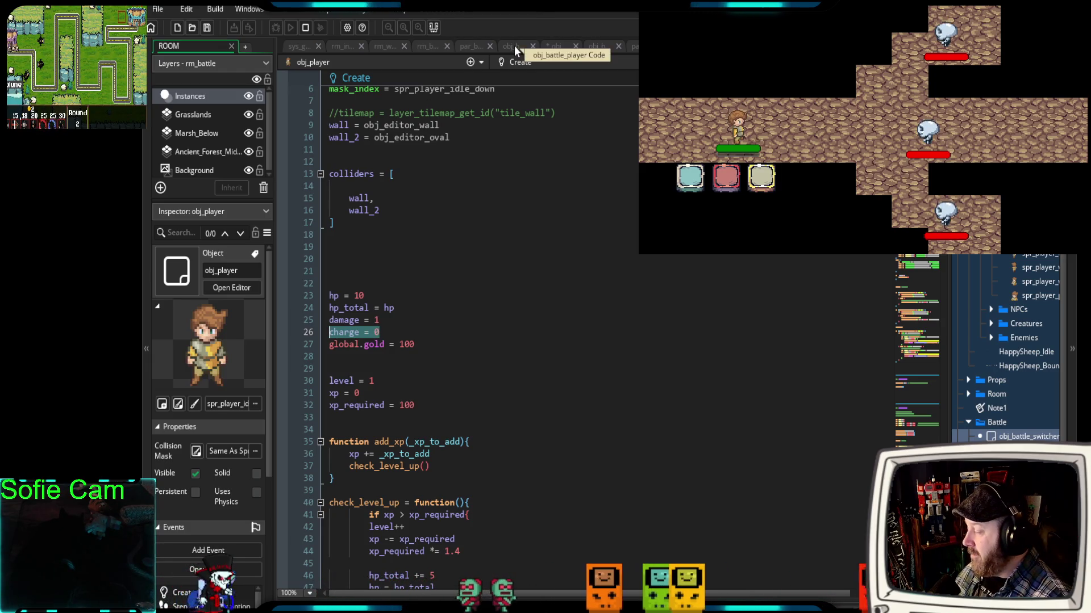
pyautogui.click(552, 48)
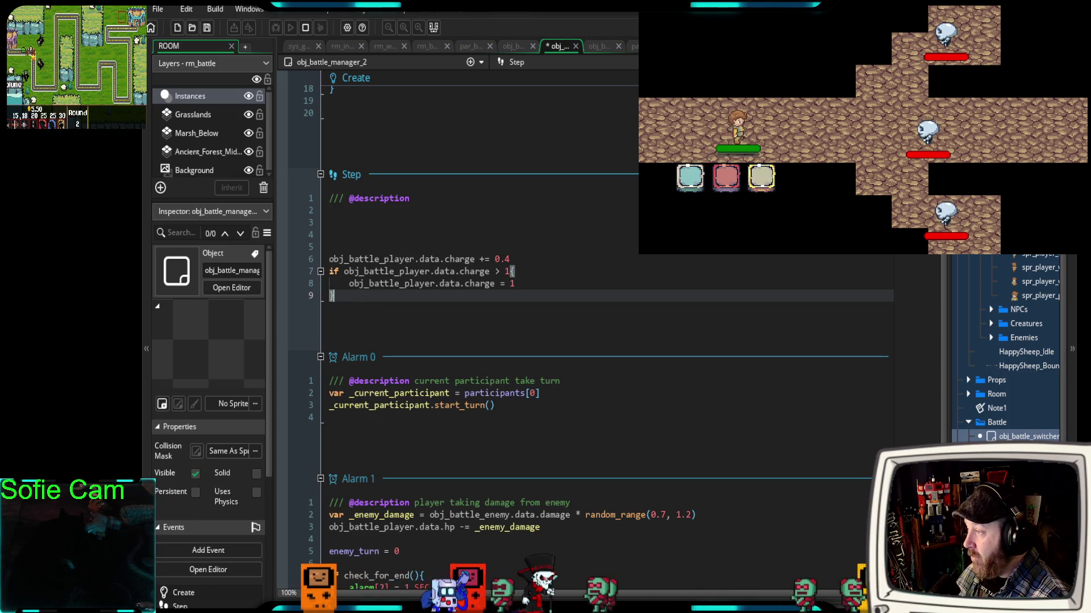
pyautogui.hotkey('ctrl', 'Tab')
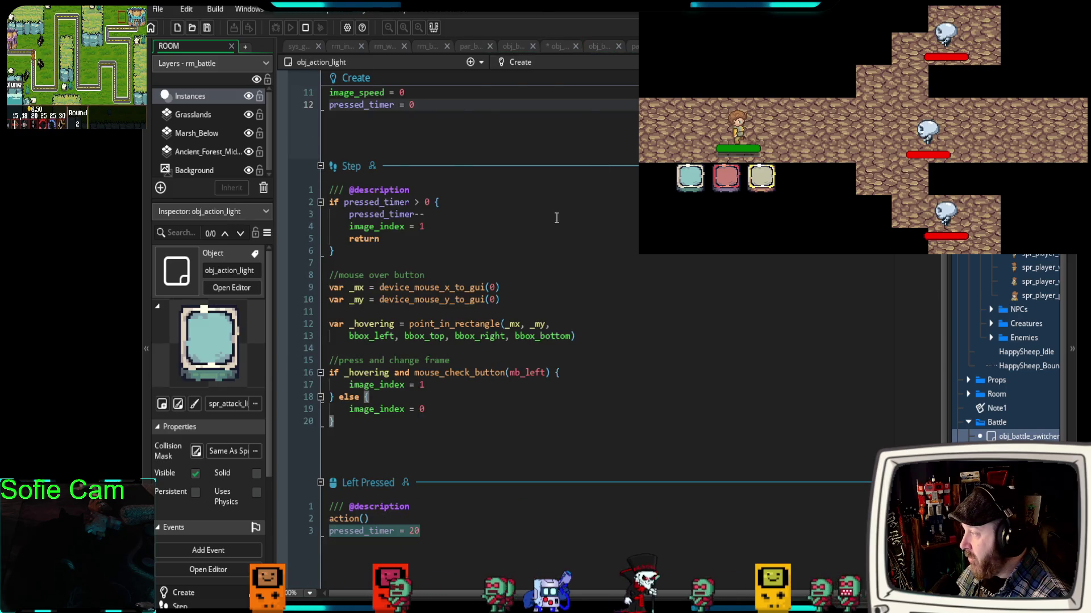
# - Review obj_action_light's events, then trigger the first action button in the running battle
pyautogui.scroll(3, 557, 217)
pyautogui.scroll(-3, 543, 225)
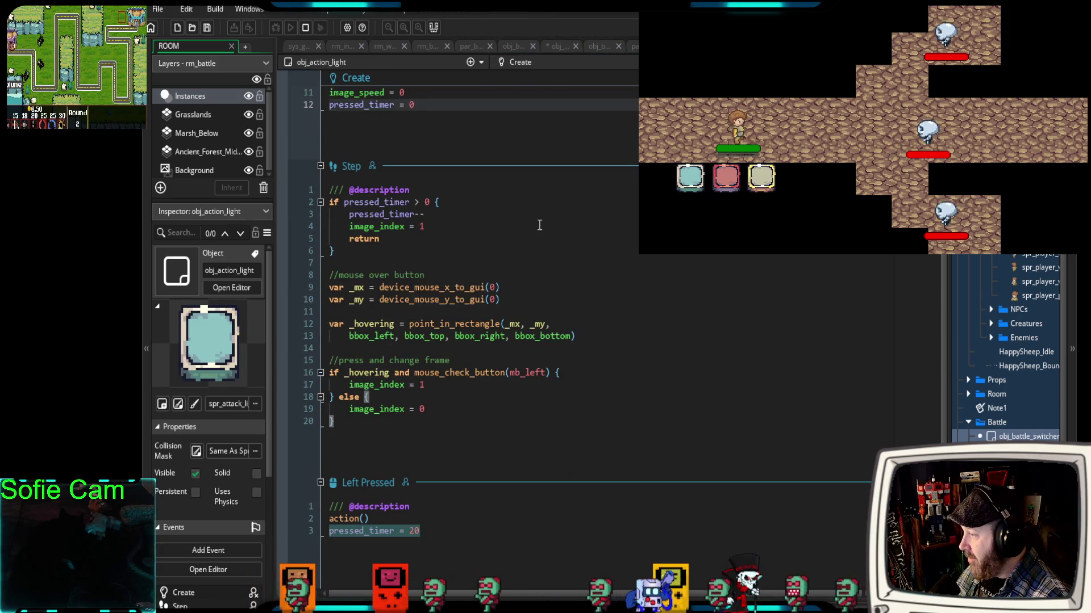
pyautogui.scroll(3, 539, 225)
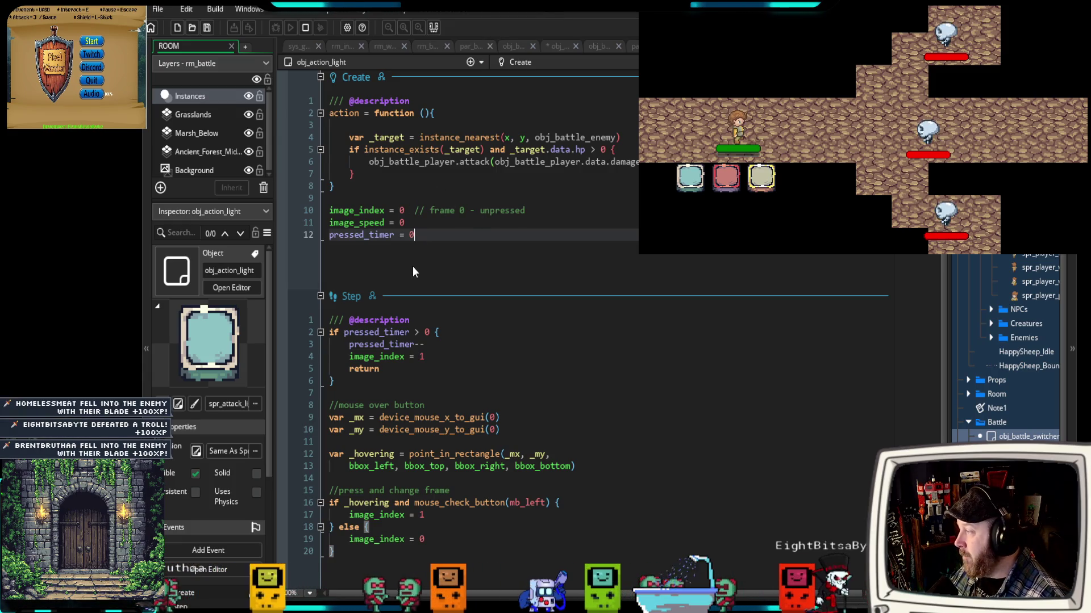
pyautogui.scroll(-4, 563, 374)
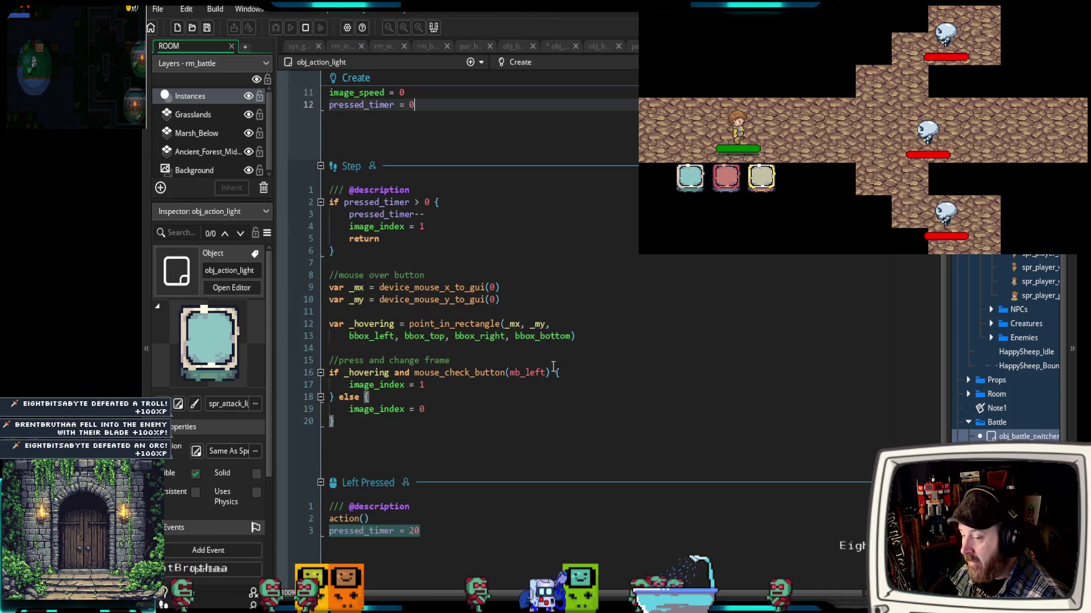
pyautogui.scroll(4, 538, 375)
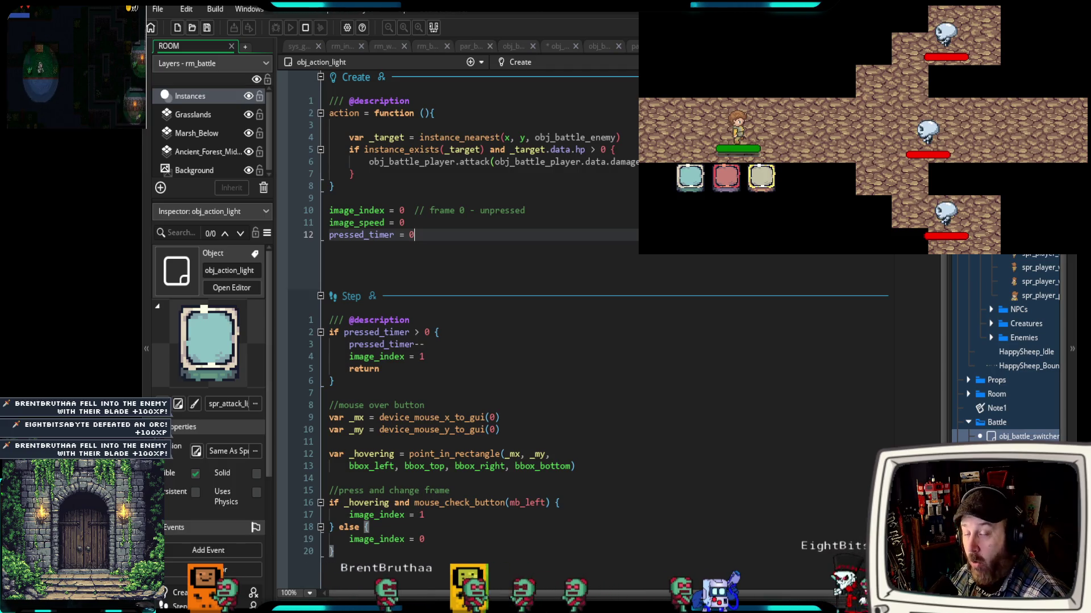
pyautogui.click(688, 178)
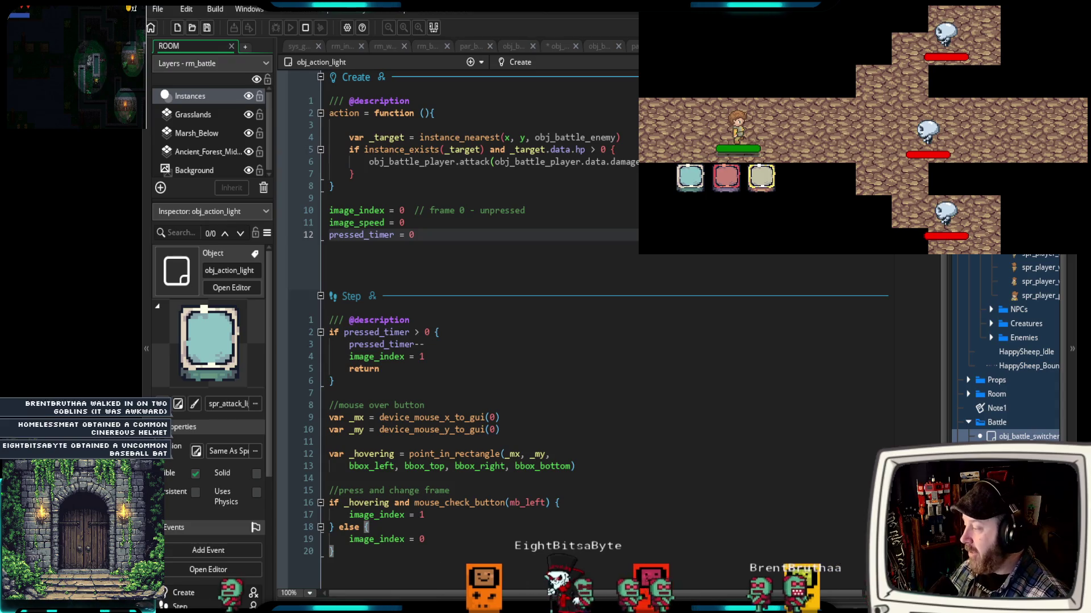
# - Bring up obj_battle_player's Create code
pyautogui.scroll(-4, 477, 341)
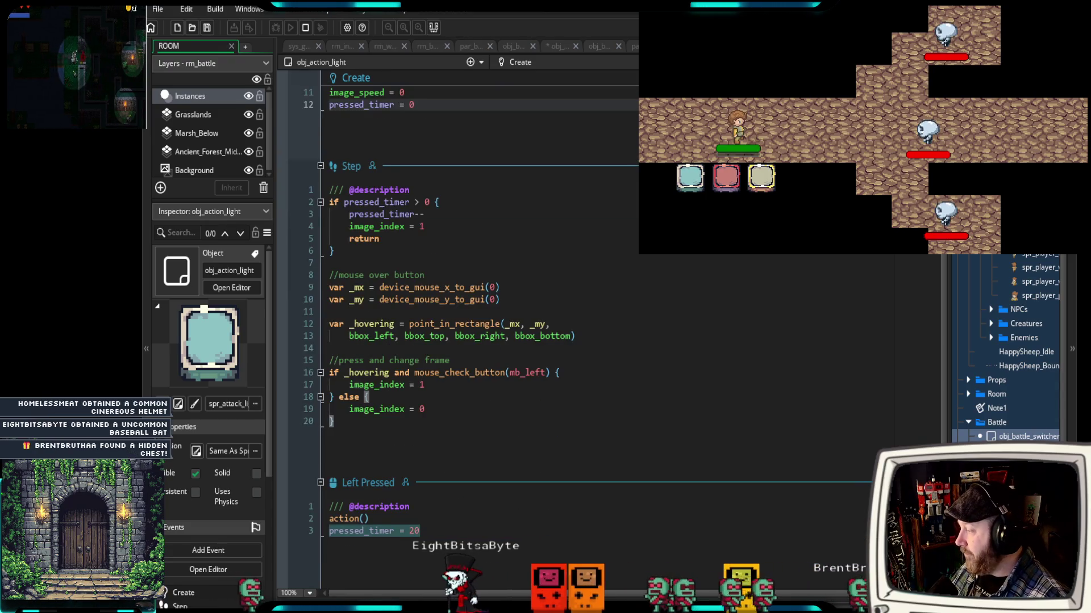
pyautogui.scroll(4, 477, 312)
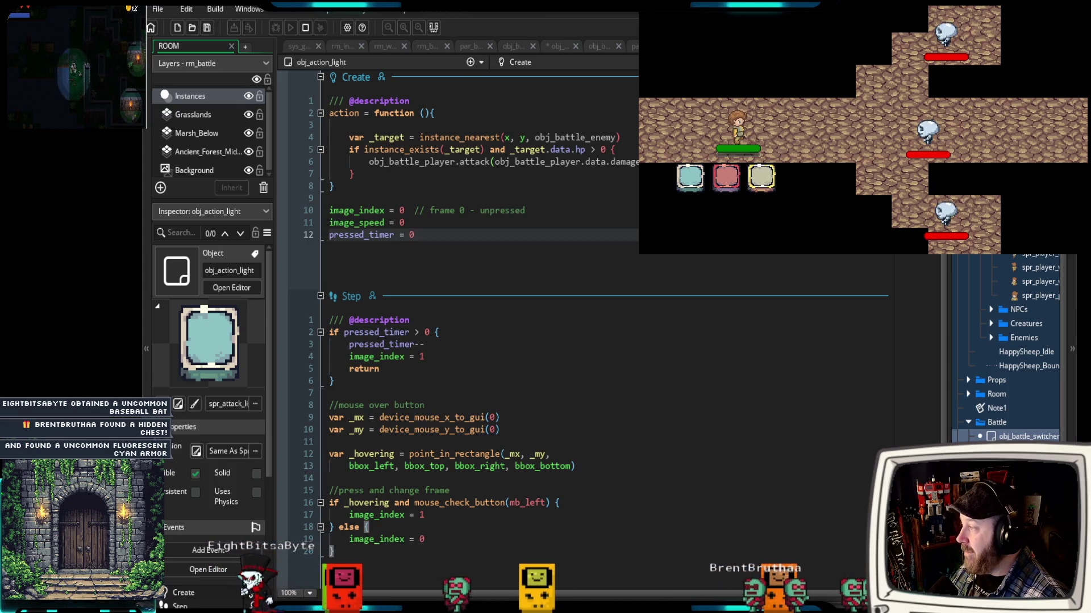
pyautogui.middleClick(442, 162)
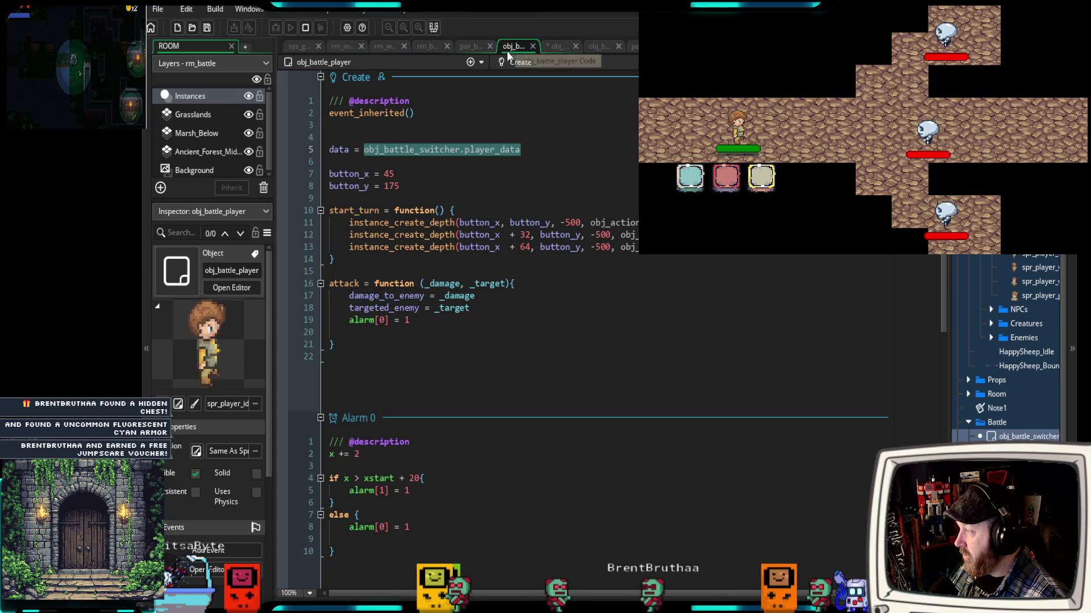
# - Look over obj_battle_manager_2's Step code and then obj_battle_enemy's code
pyautogui.scroll(-5, 571, 173)
pyautogui.scroll(5, 570, 171)
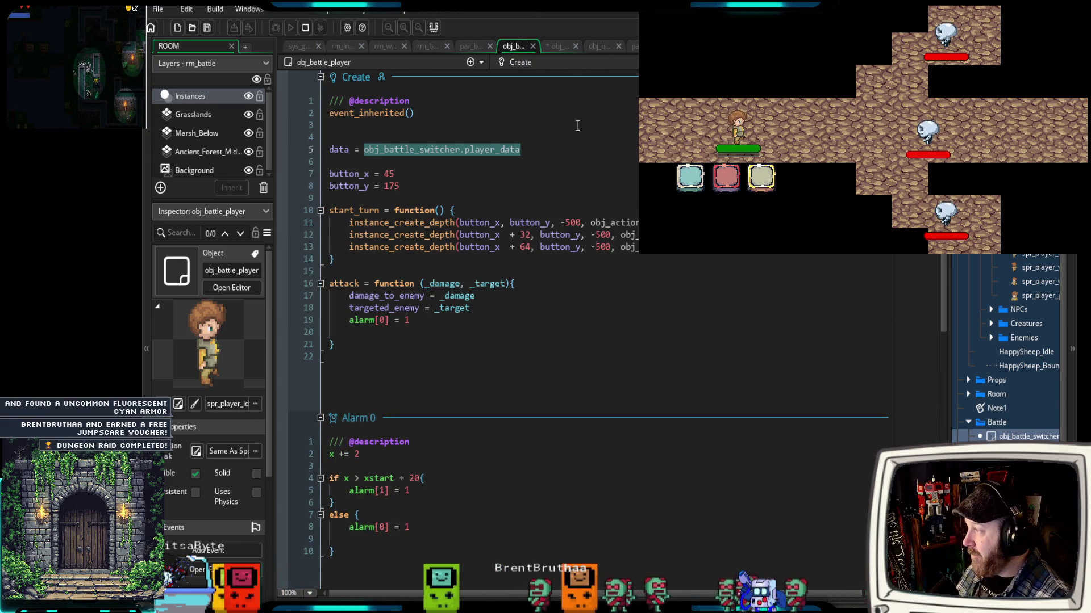
pyautogui.click(557, 47)
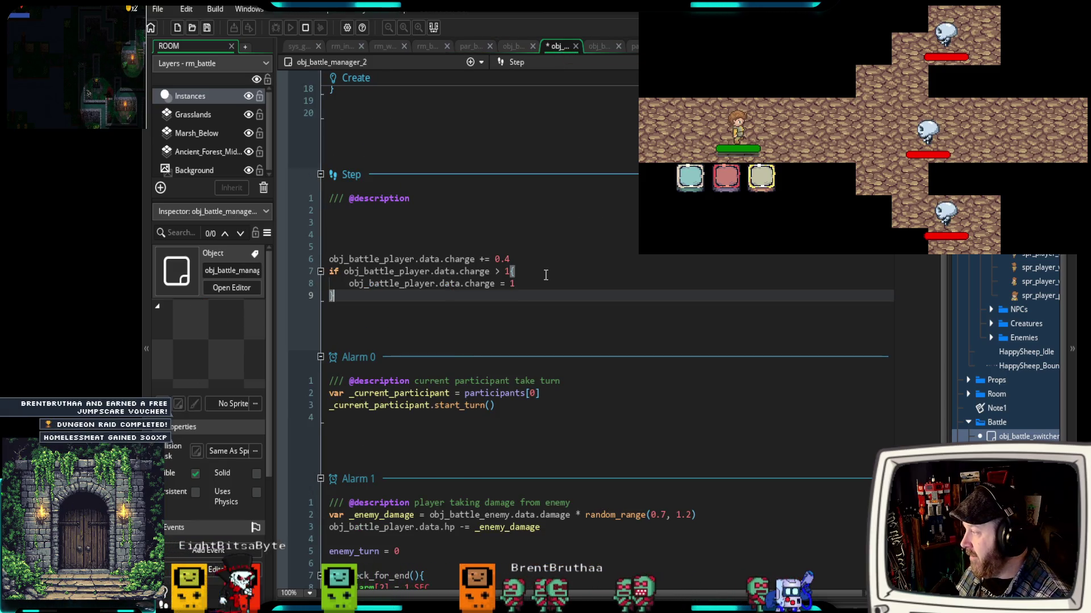
pyautogui.scroll(4, 533, 283)
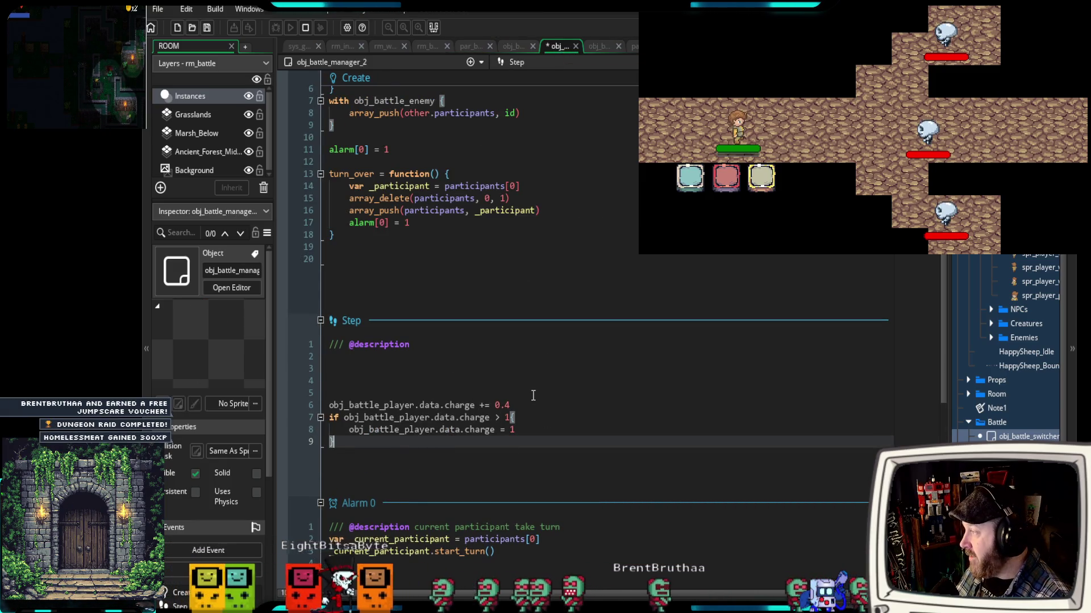
pyautogui.click(601, 50)
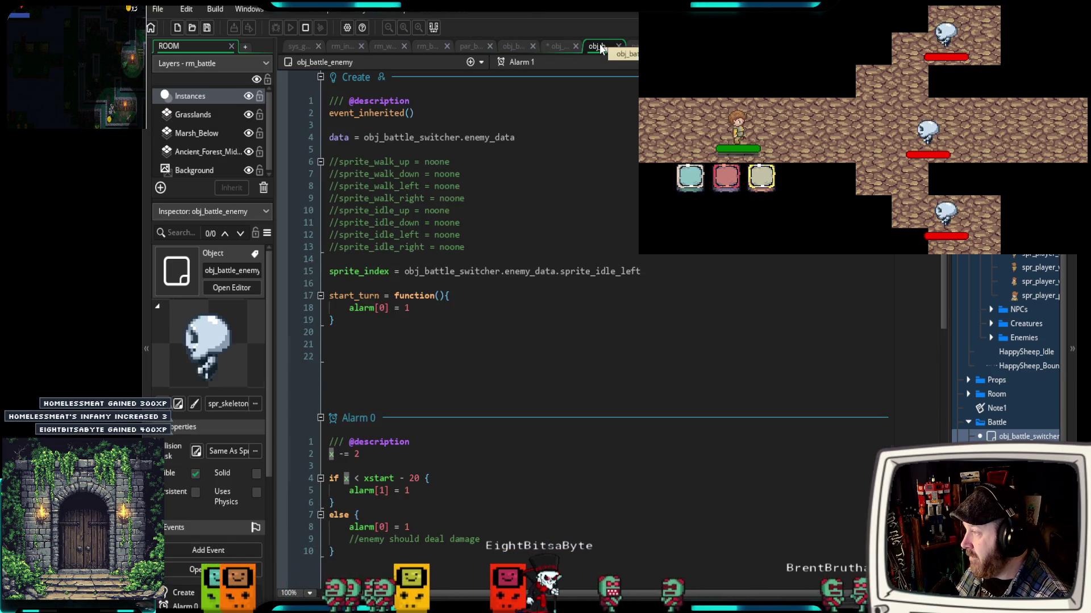
# - Inspect the par_action parent's code, close it, and return to obj_action_light
pyautogui.scroll(-10, 605, 202)
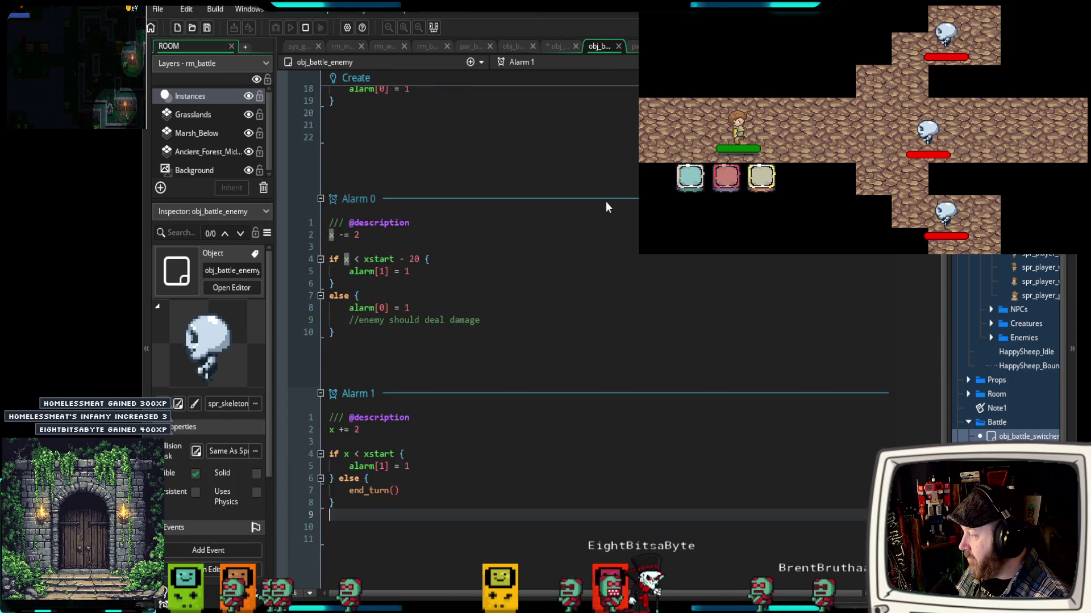
pyautogui.scroll(12, 599, 210)
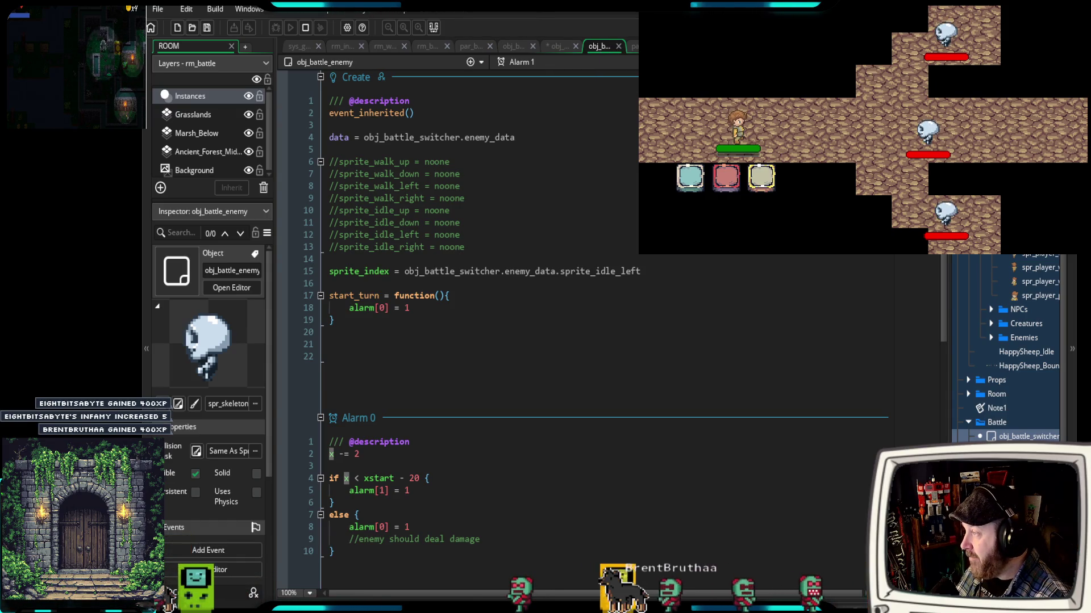
pyautogui.click(634, 46)
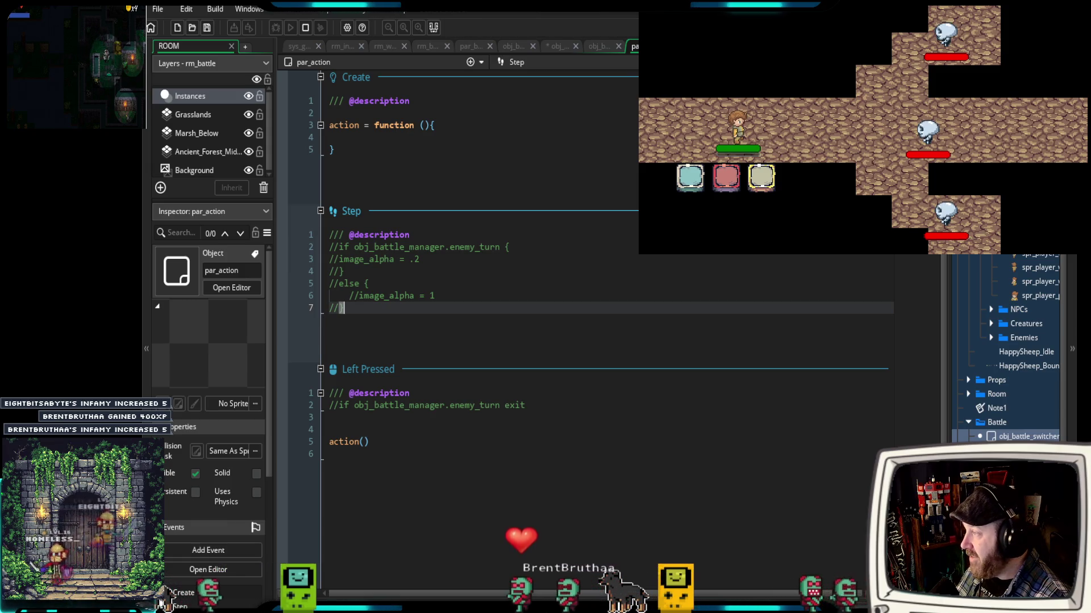
pyautogui.middleClick(634, 46)
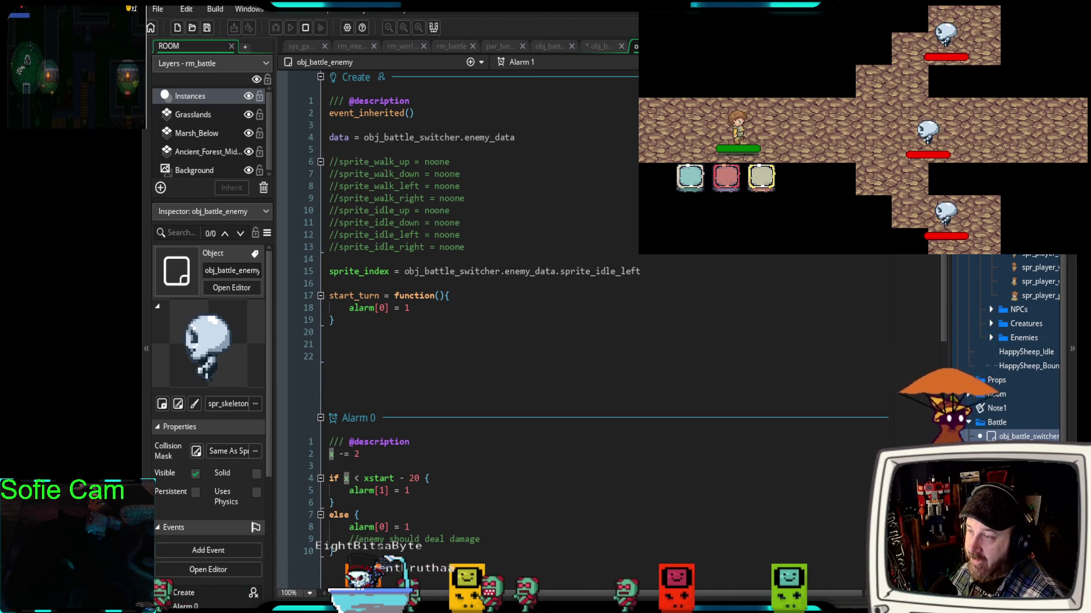
pyautogui.hotkey('ctrl', 'Tab')
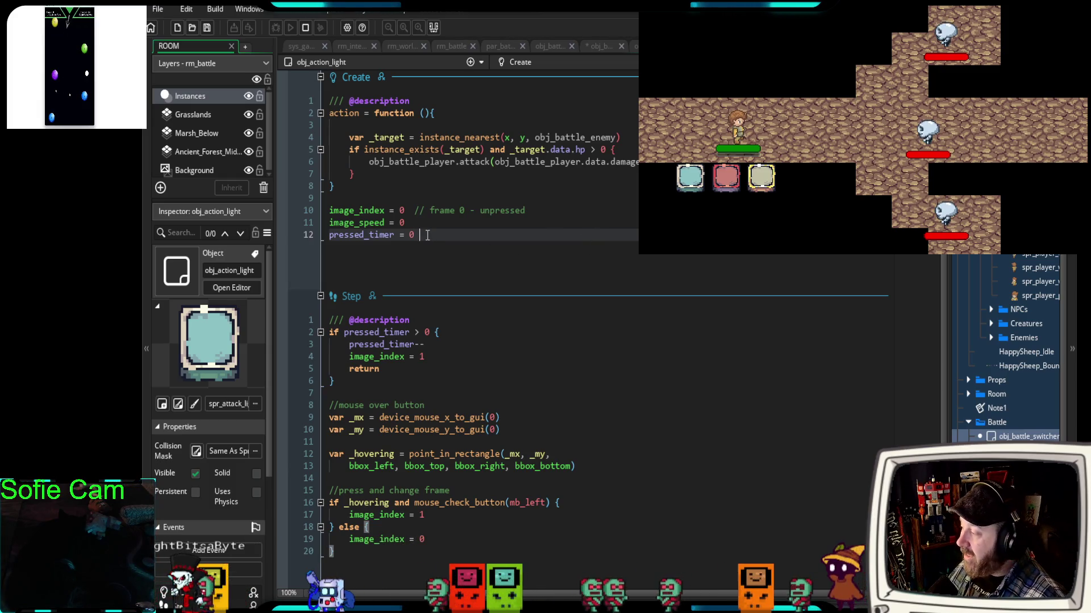
# - Insert two new lines after pressed_timer = 0 in obj_action_light's Create event
pyautogui.press('Return')
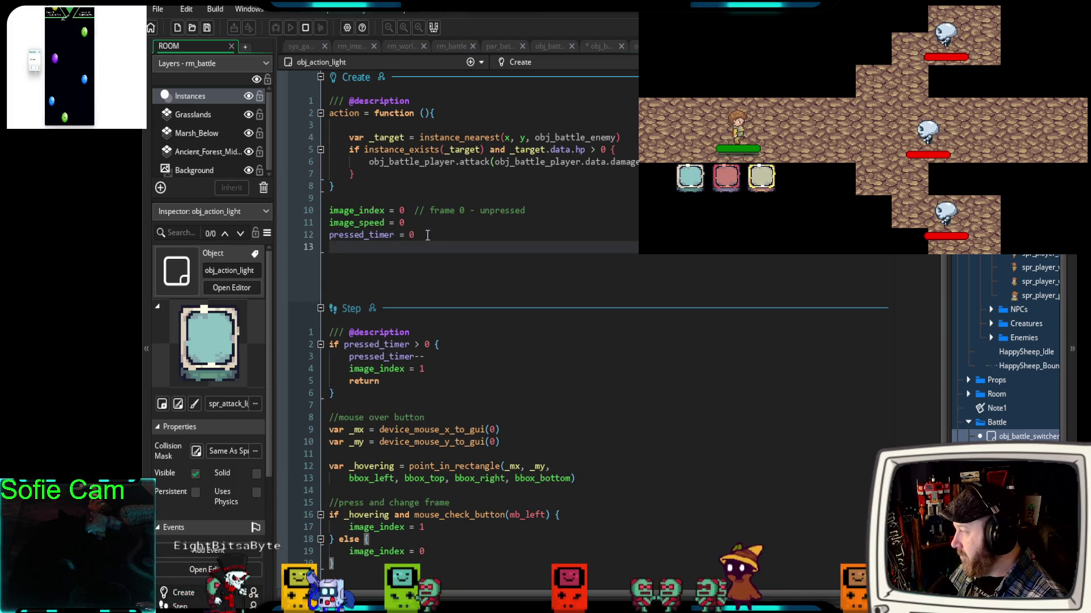
pyautogui.press('Return')
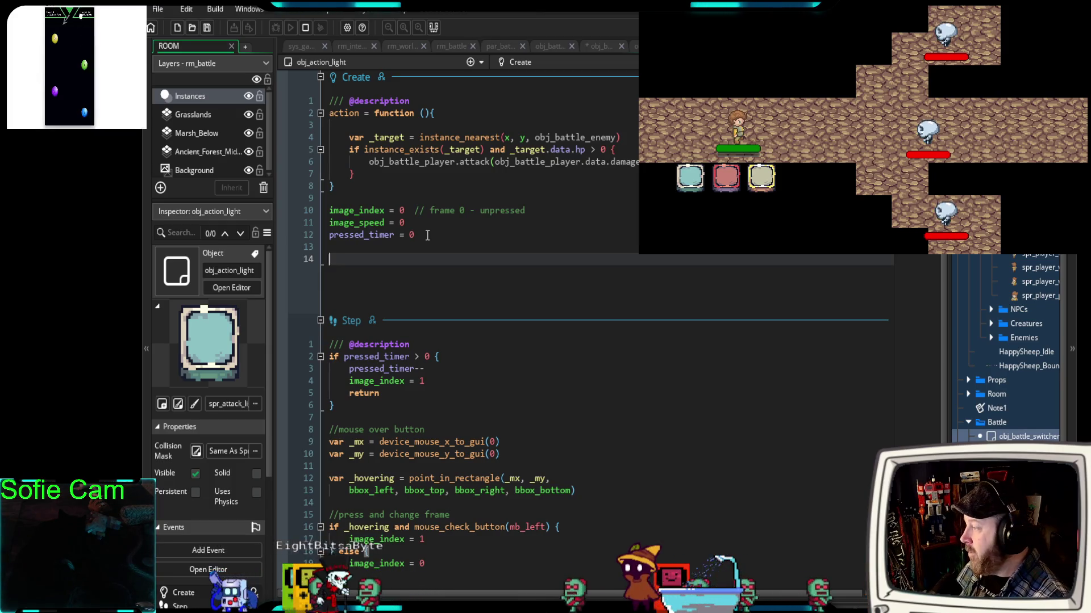
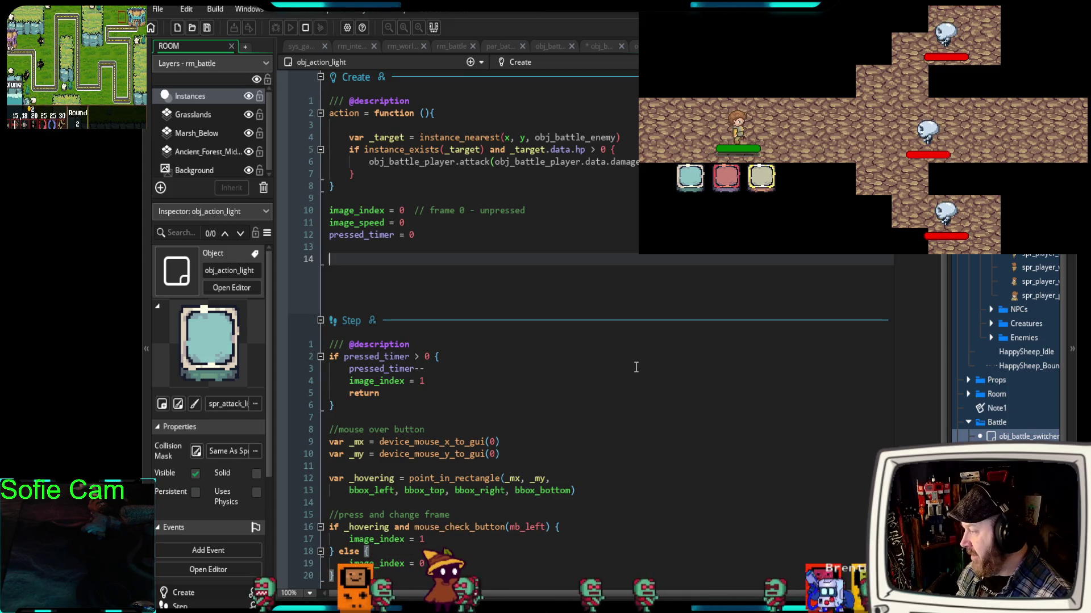
# - Browse the obj_player, rm_battle, par_battler and obj_battle_player tabs, then return to obj_battle_manager_2's charge code
pyautogui.scroll(-4, 618, 370)
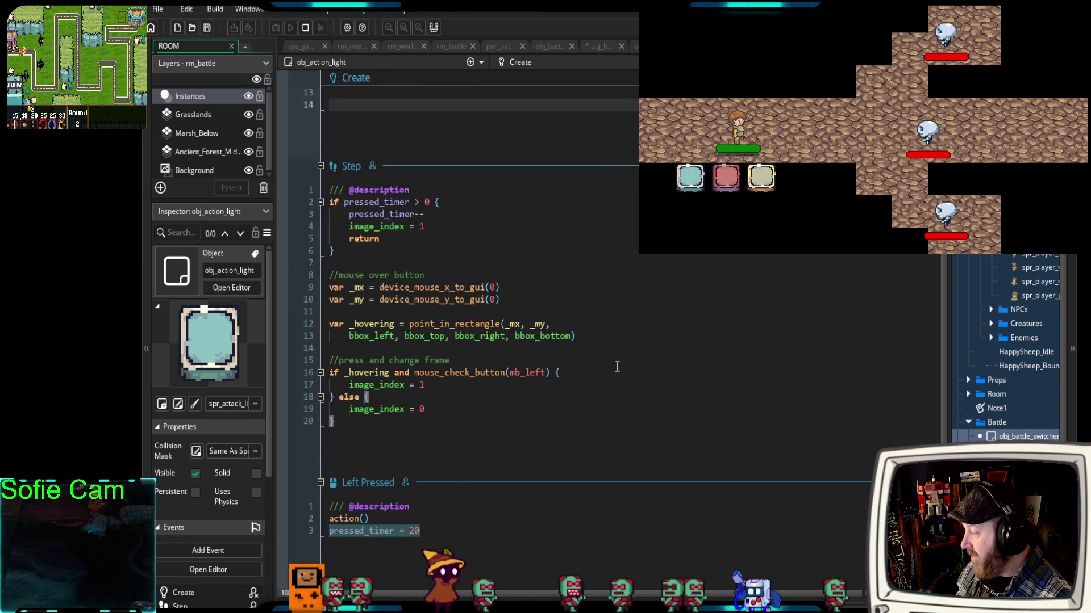
pyautogui.scroll(4, 616, 366)
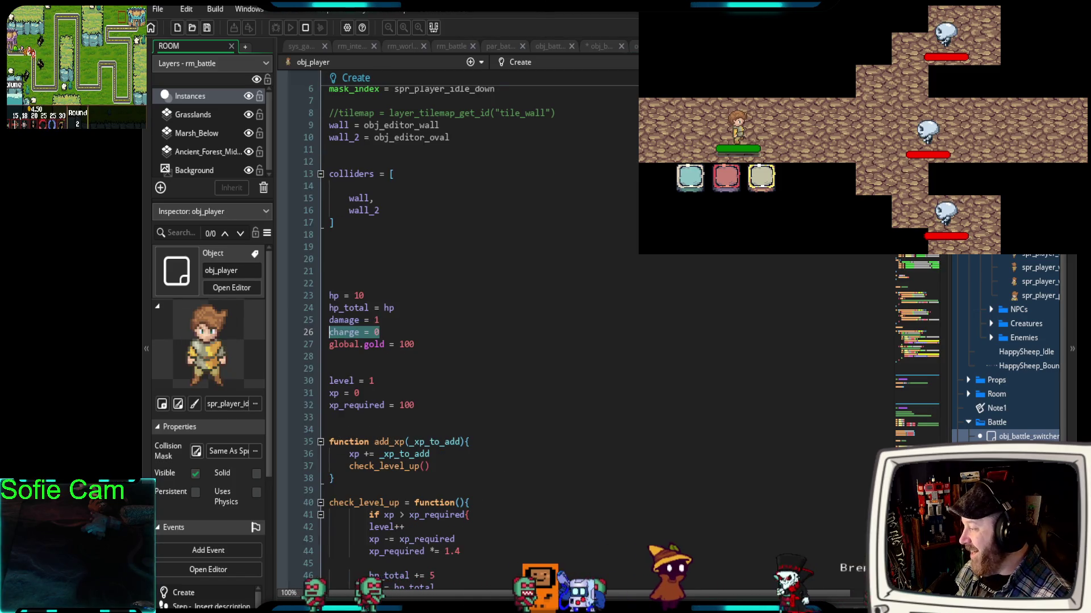
pyautogui.scroll(-6, 483, 341)
pyautogui.scroll(8, 483, 341)
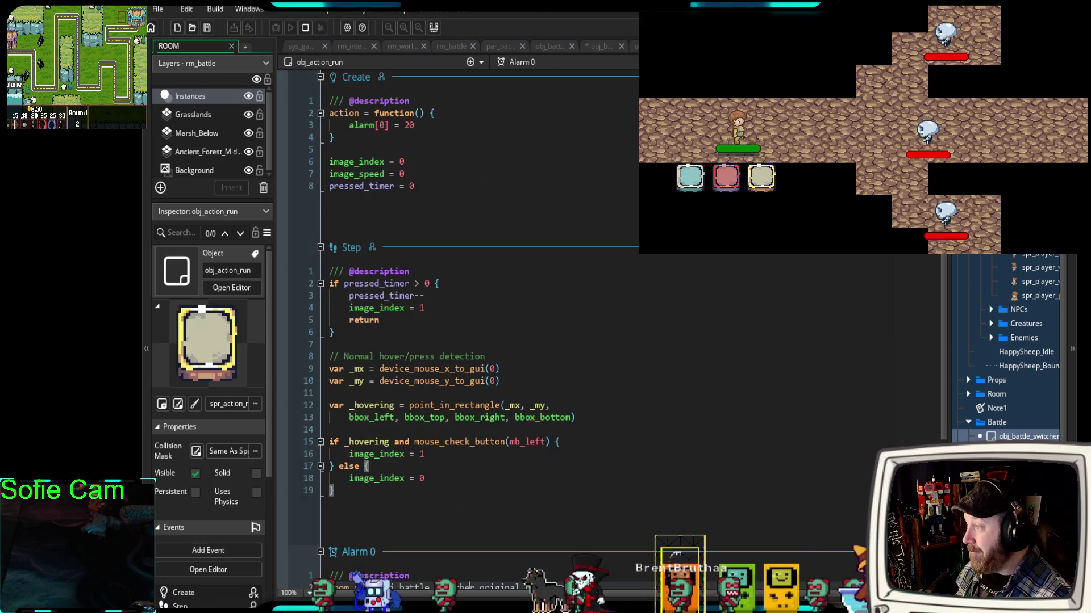
pyautogui.hotkey('ctrl', 'Tab')
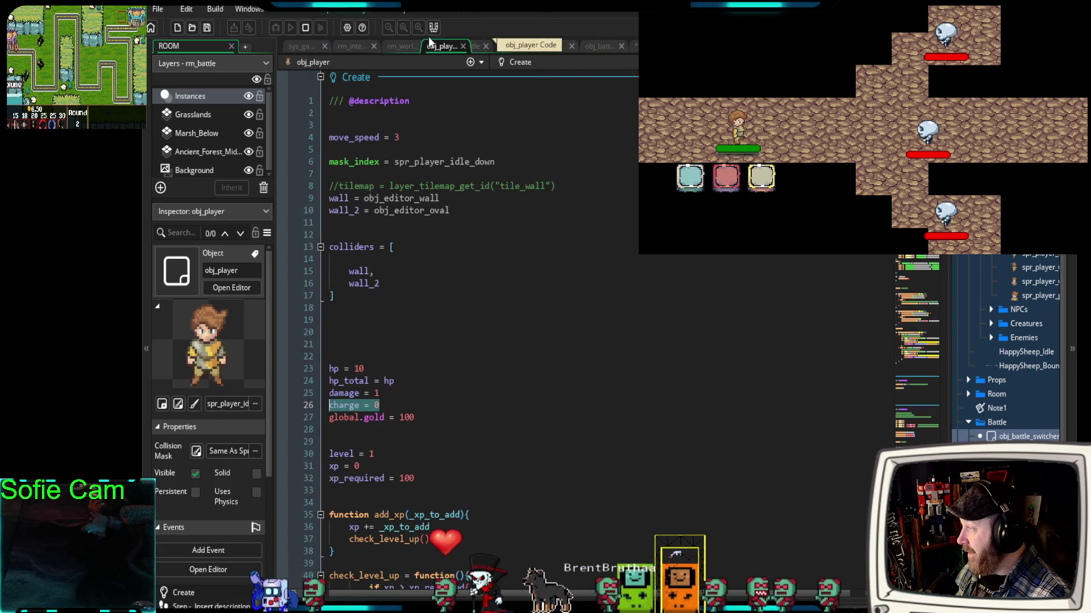
pyautogui.click(496, 46)
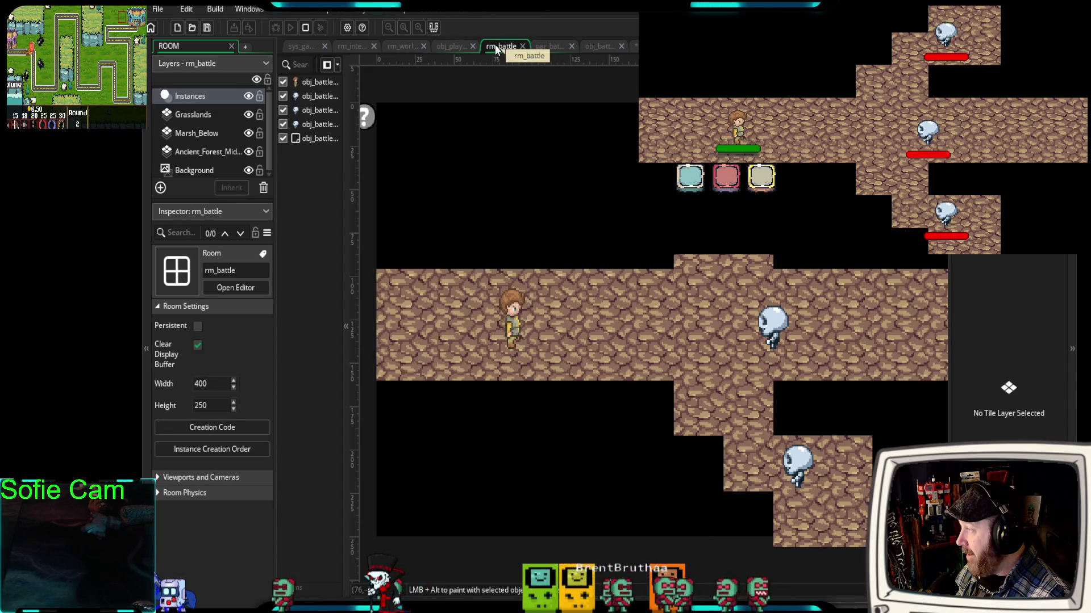
pyautogui.click(546, 46)
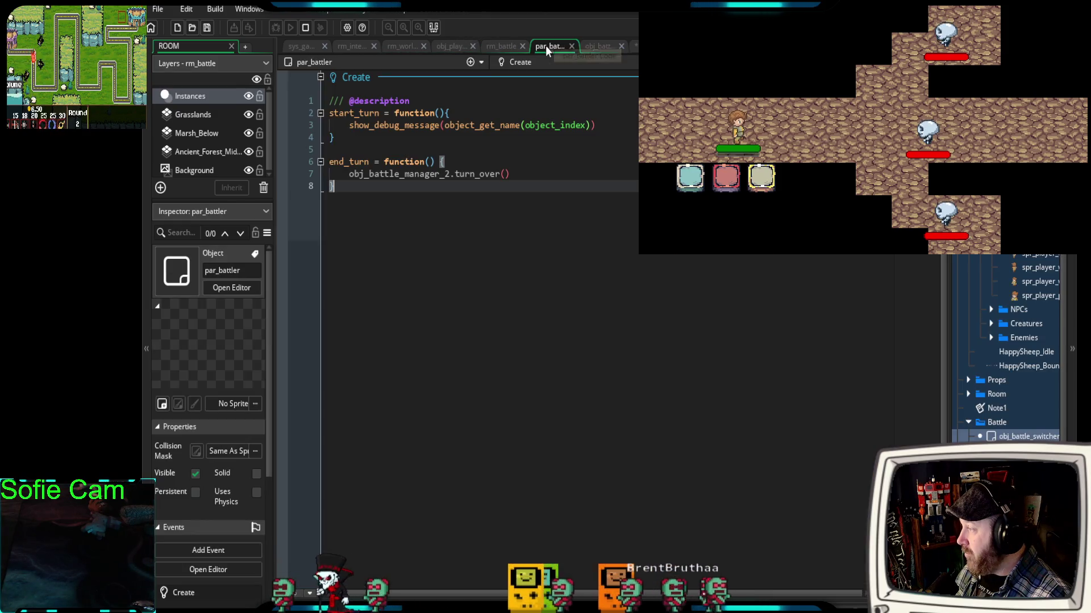
pyautogui.click(598, 49)
pyautogui.scroll(-5, 529, 176)
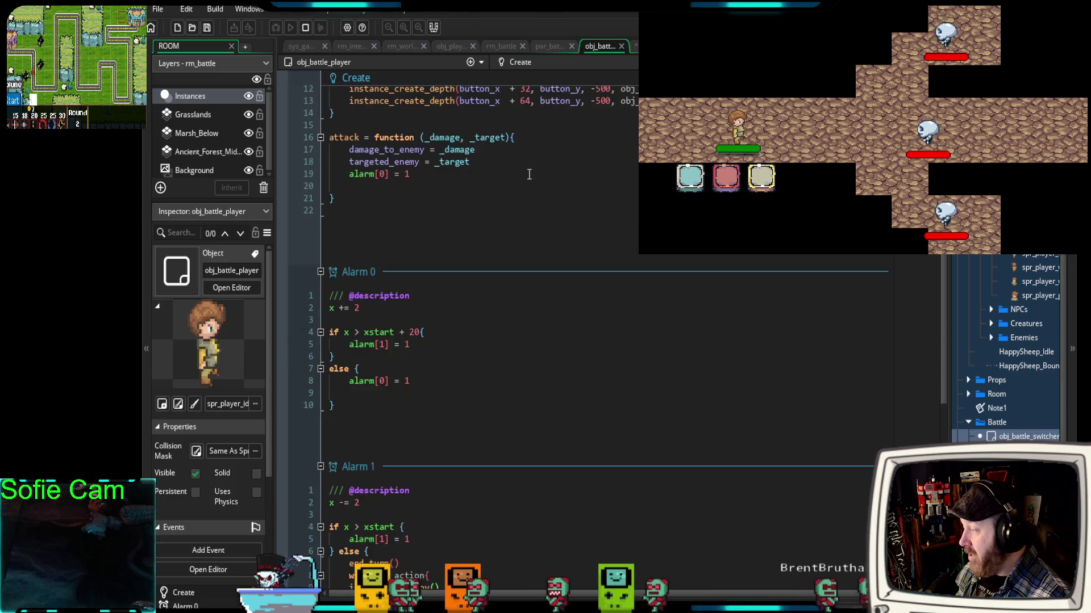
pyautogui.scroll(-4, 528, 179)
pyautogui.scroll(9, 527, 171)
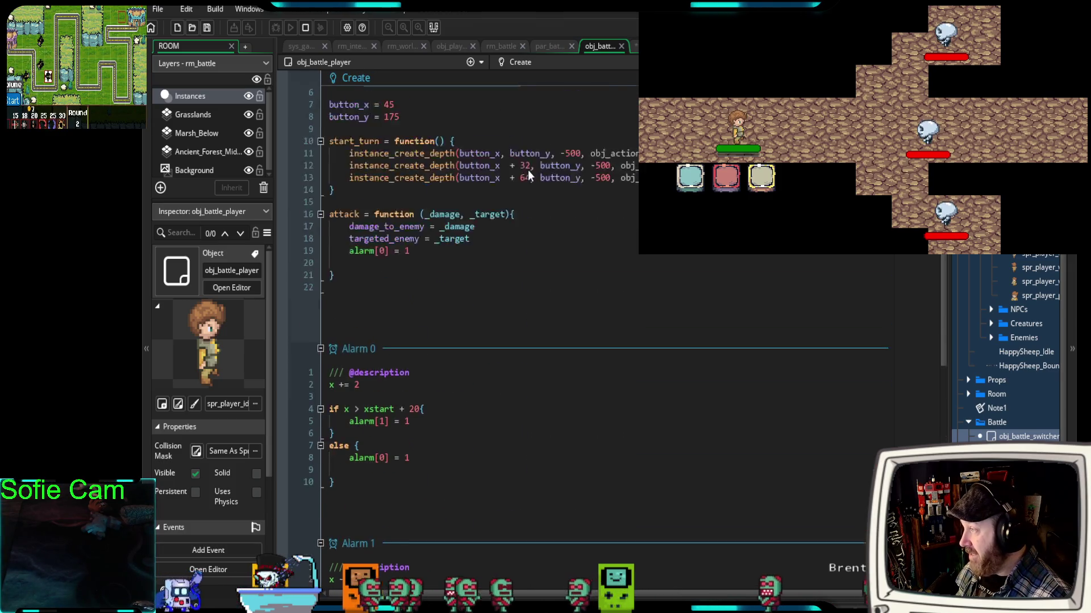
pyautogui.hotkey('ctrl', 'Tab')
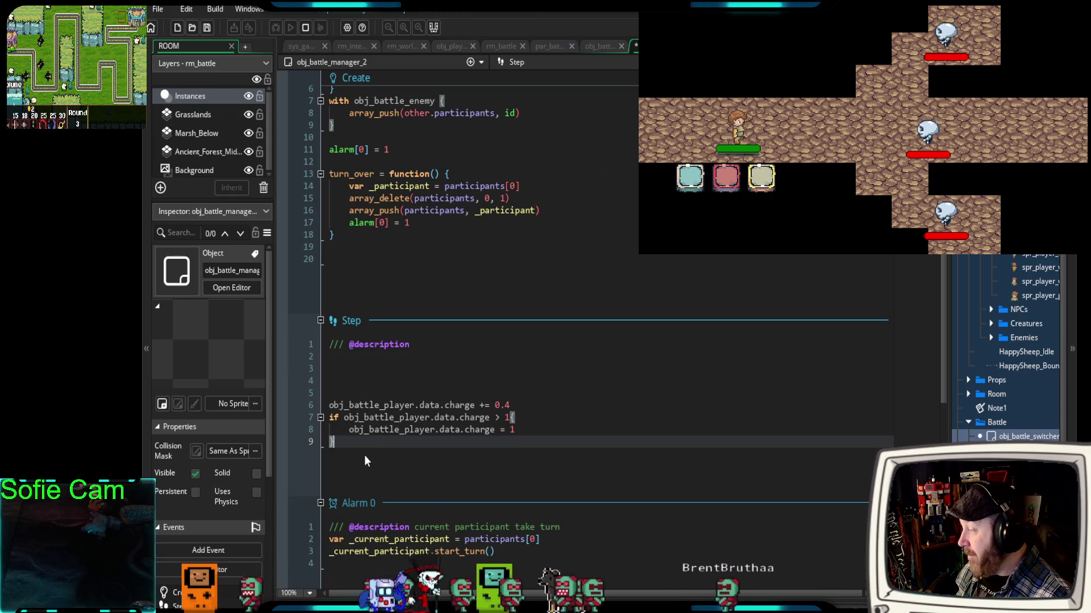
# - Review the Step event's charge += 0.4 lines and the Create event, then move to obj_battle_enemy's code
pyautogui.moveTo(344, 444); pyautogui.dragTo(328, 405)
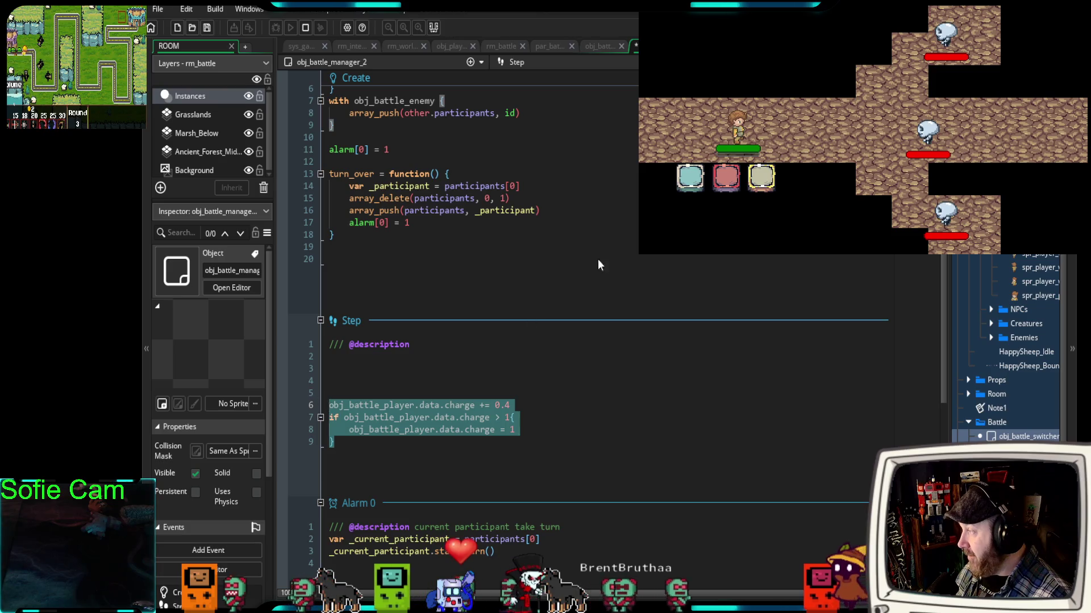
pyautogui.scroll(1, 559, 177)
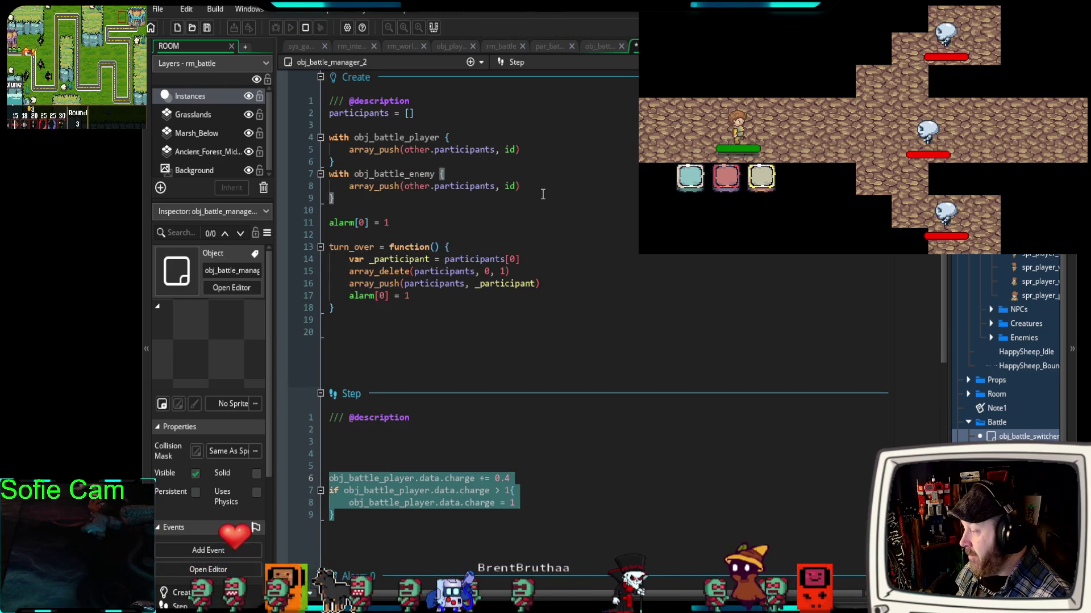
pyautogui.scroll(-2, 543, 195)
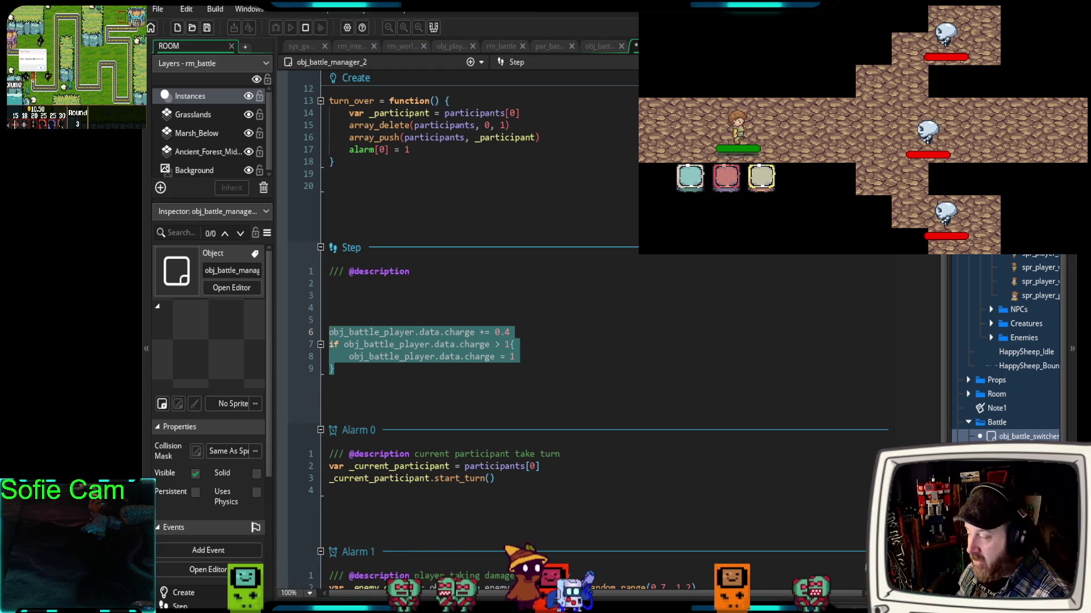
pyautogui.scroll(3, 599, 339)
pyautogui.scroll(3, 592, 246)
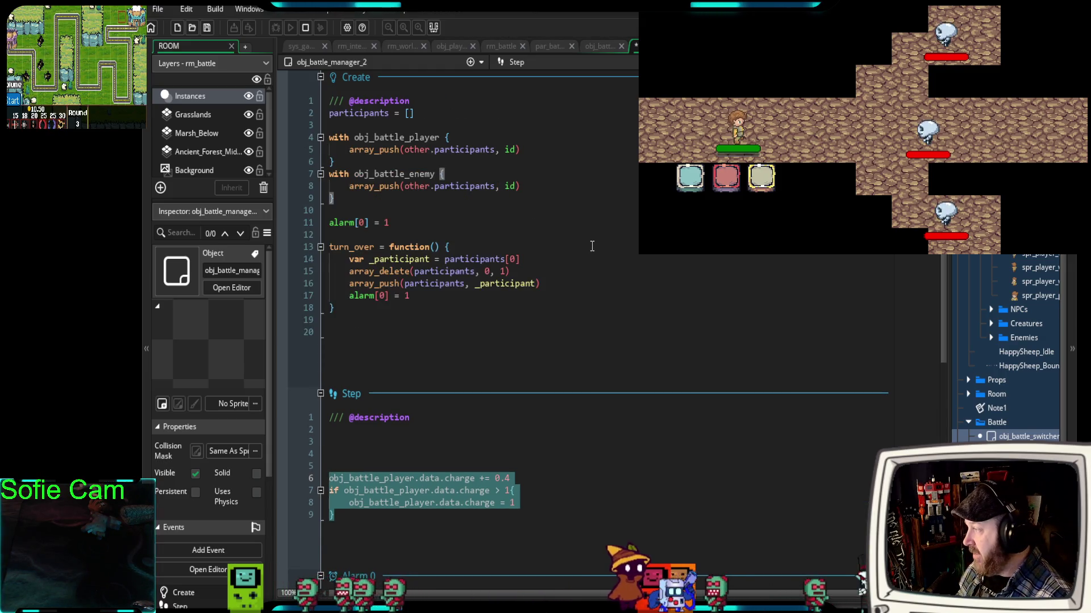
pyautogui.click(599, 46)
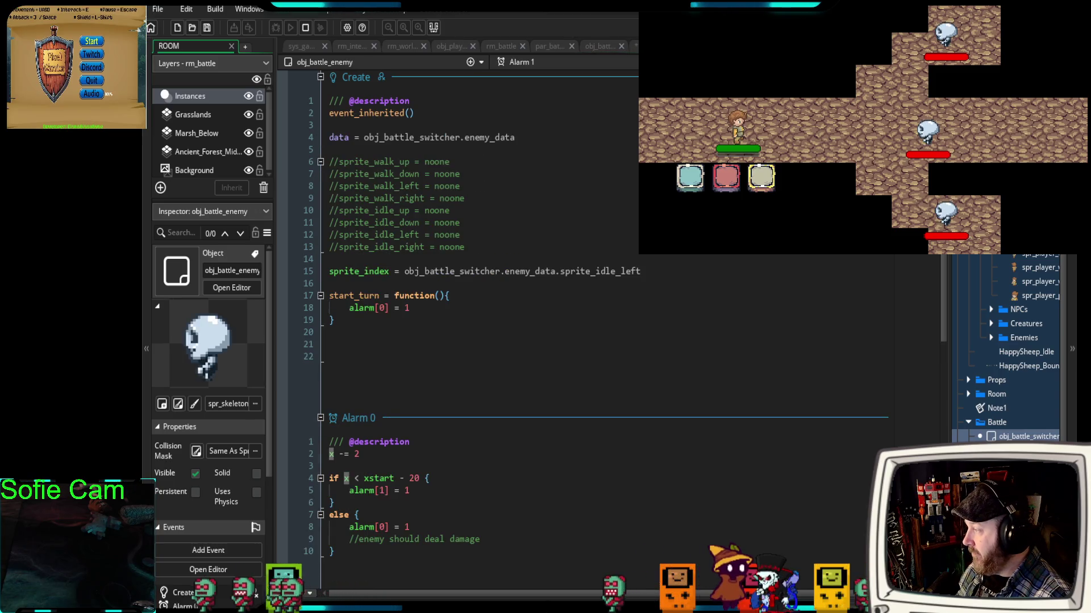
# - Look over the obj_action_light, obj_action_heavy and obj_action_run code, ending back on obj_action_light
pyautogui.scroll(-5, 636, 185)
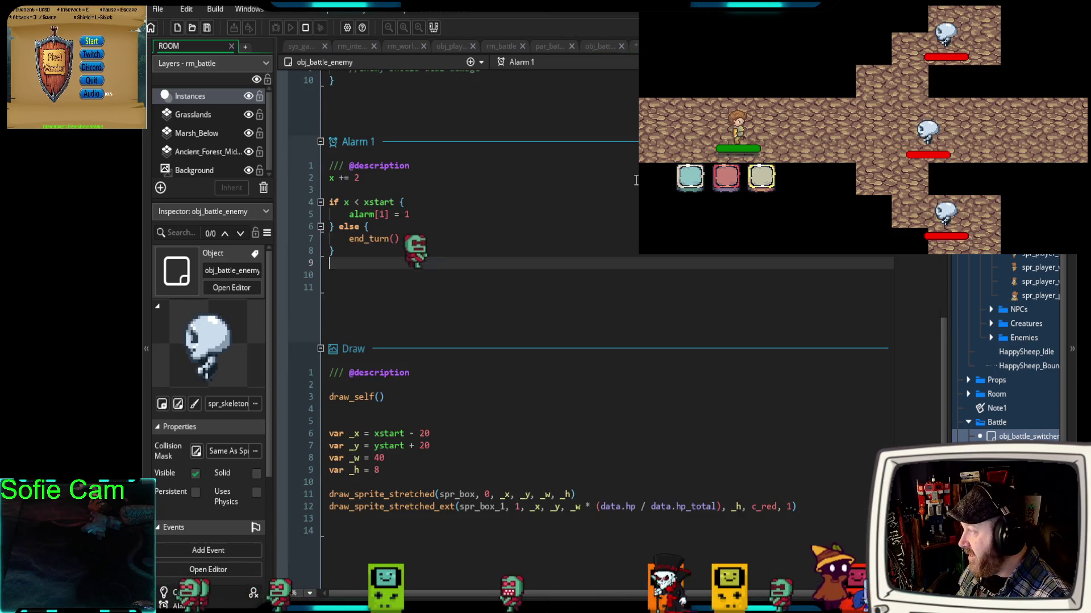
pyautogui.scroll(5, 636, 185)
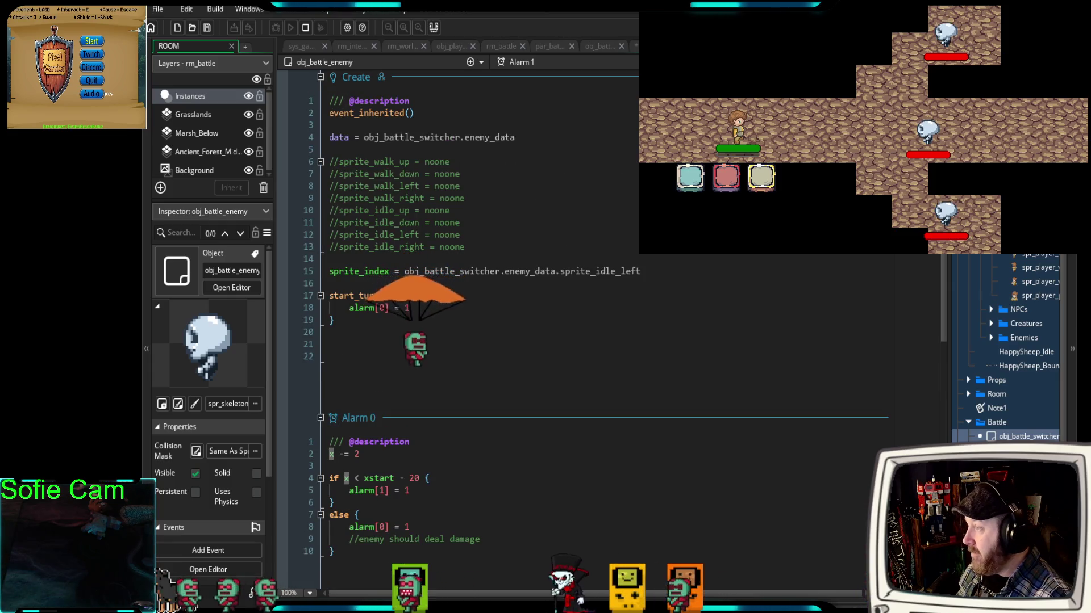
pyautogui.doubleClick(690, 177)
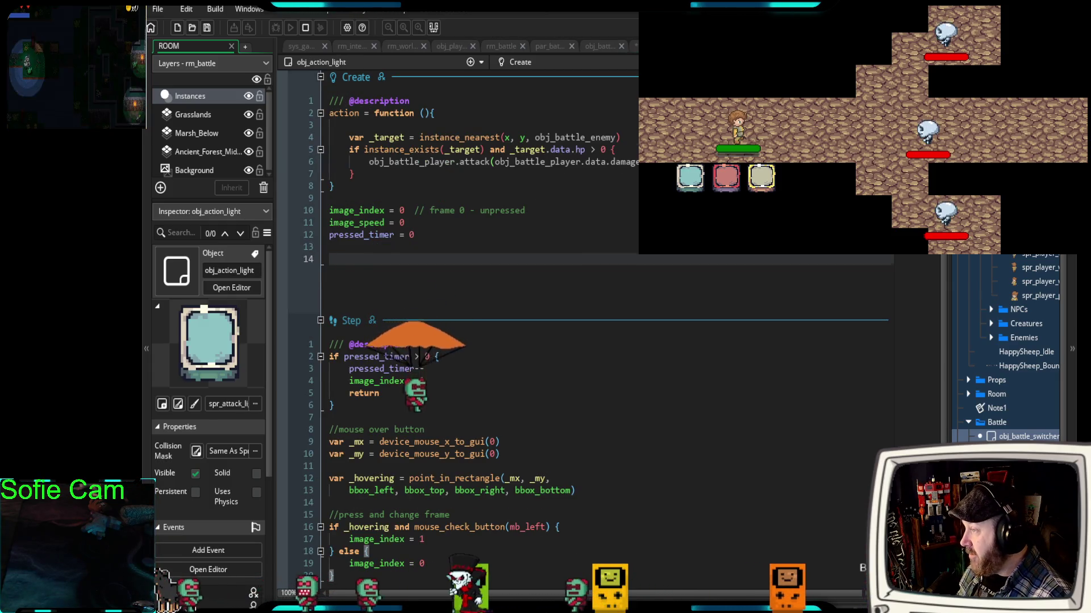
pyautogui.doubleClick(726, 177)
pyautogui.scroll(-3, 477, 284)
pyautogui.scroll(3, 477, 284)
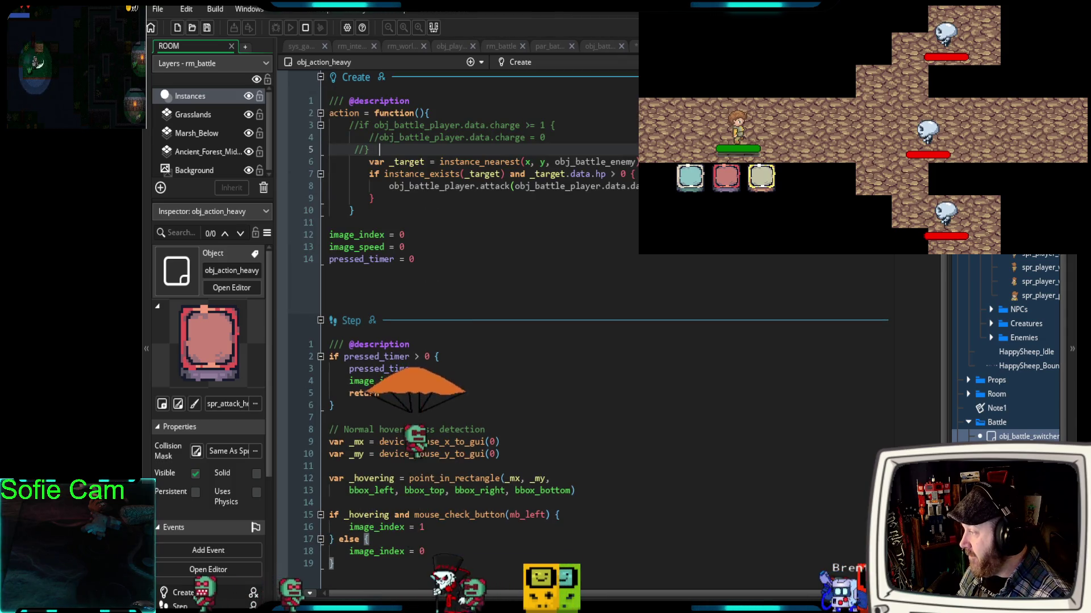
pyautogui.doubleClick(761, 177)
pyautogui.scroll(-5, 477, 341)
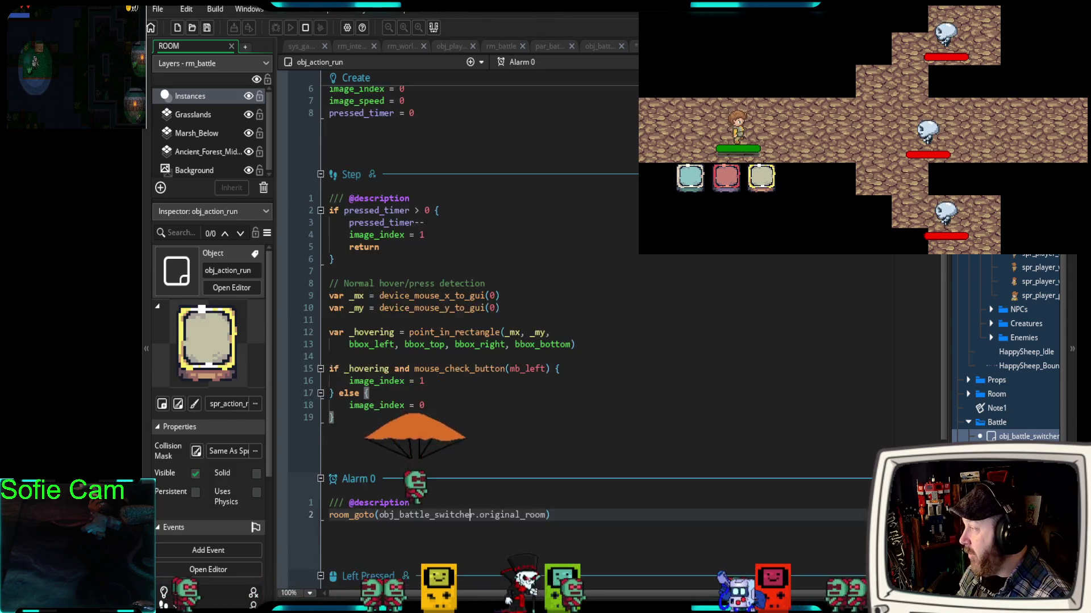
pyautogui.scroll(5, 477, 341)
pyautogui.doubleClick(690, 177)
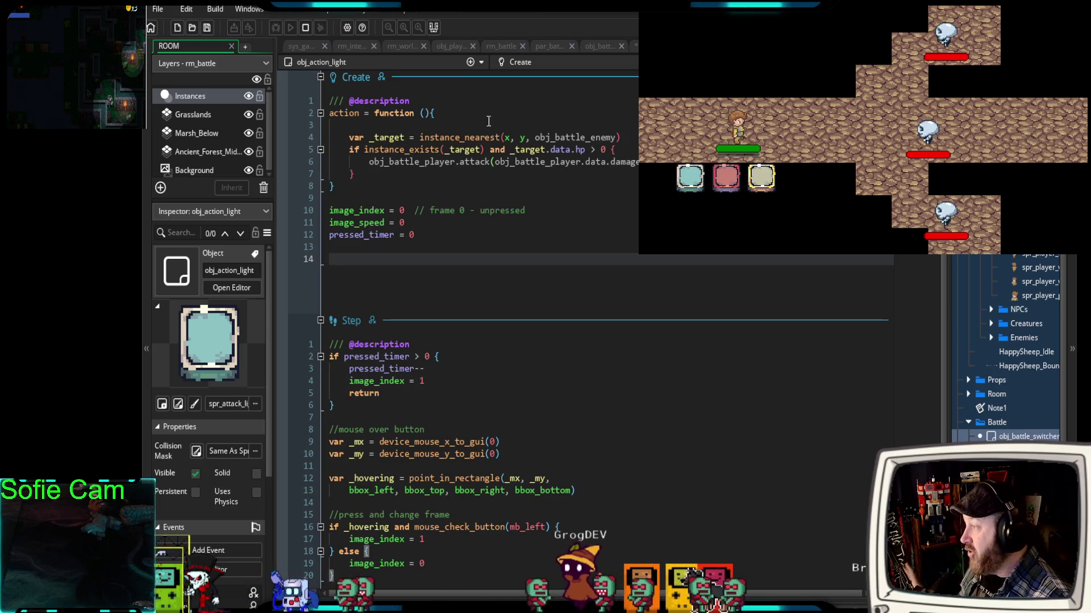
# - Review obj_battle_player's Create code (lines 5–21) alongside obj_battle_manager_2's Create event
pyautogui.click(595, 46)
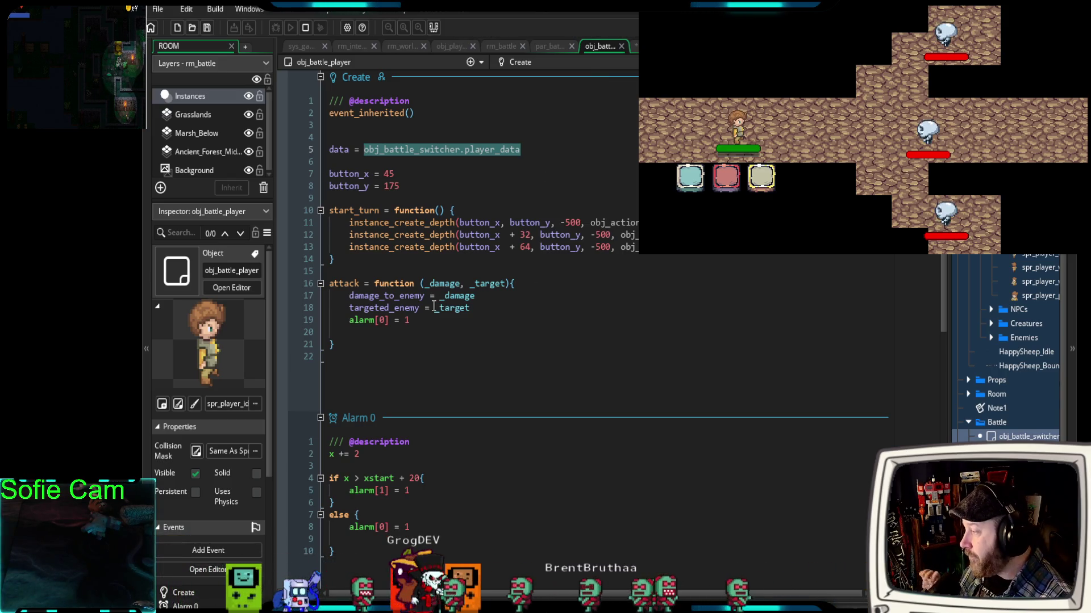
pyautogui.moveTo(344, 345); pyautogui.dragTo(327, 151)
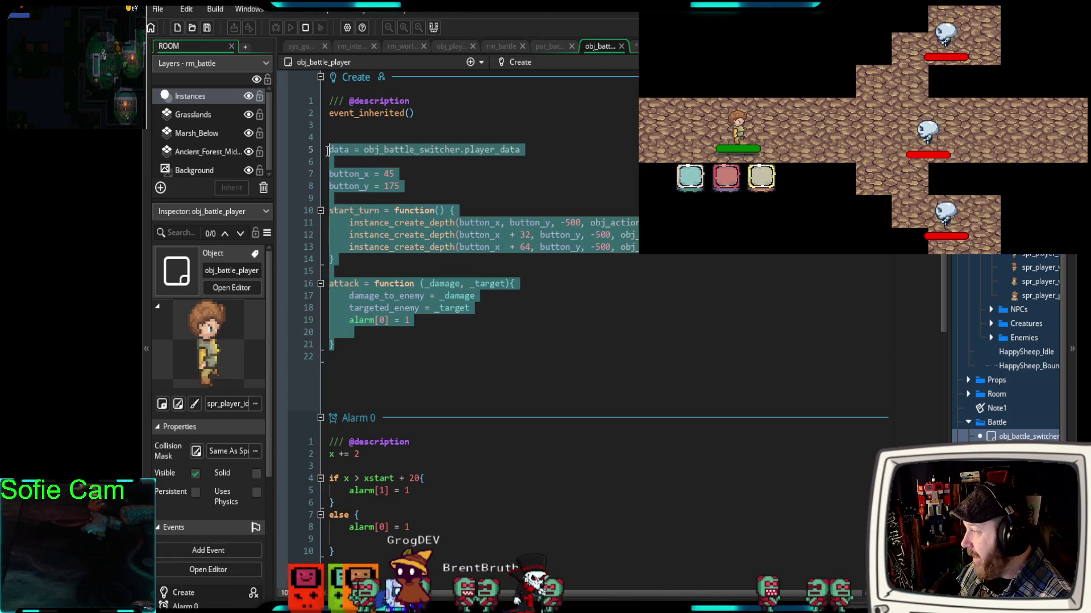
pyautogui.click(482, 195)
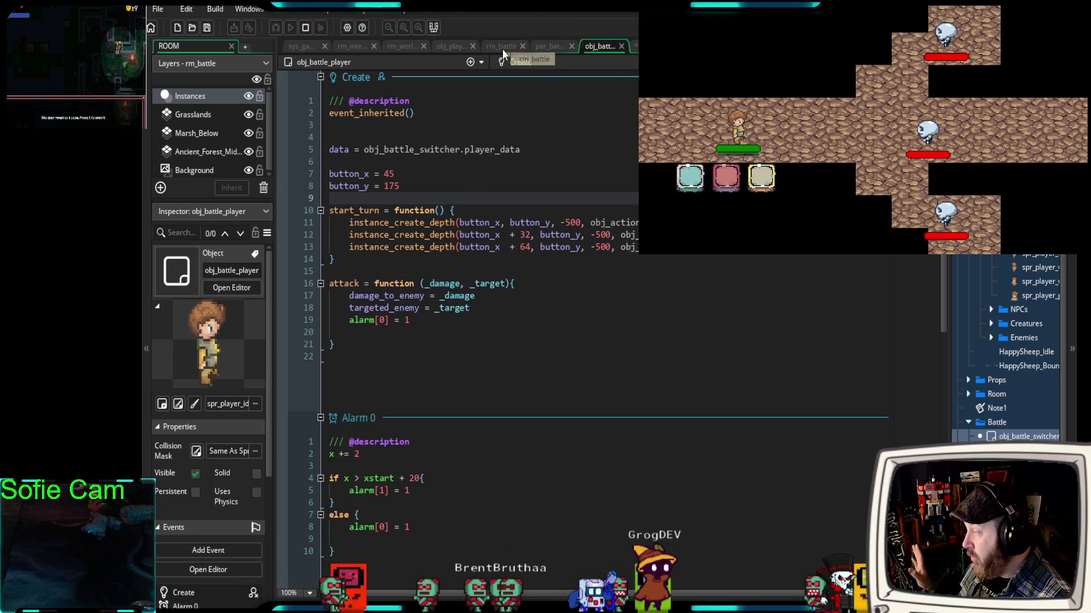
pyautogui.click(635, 46)
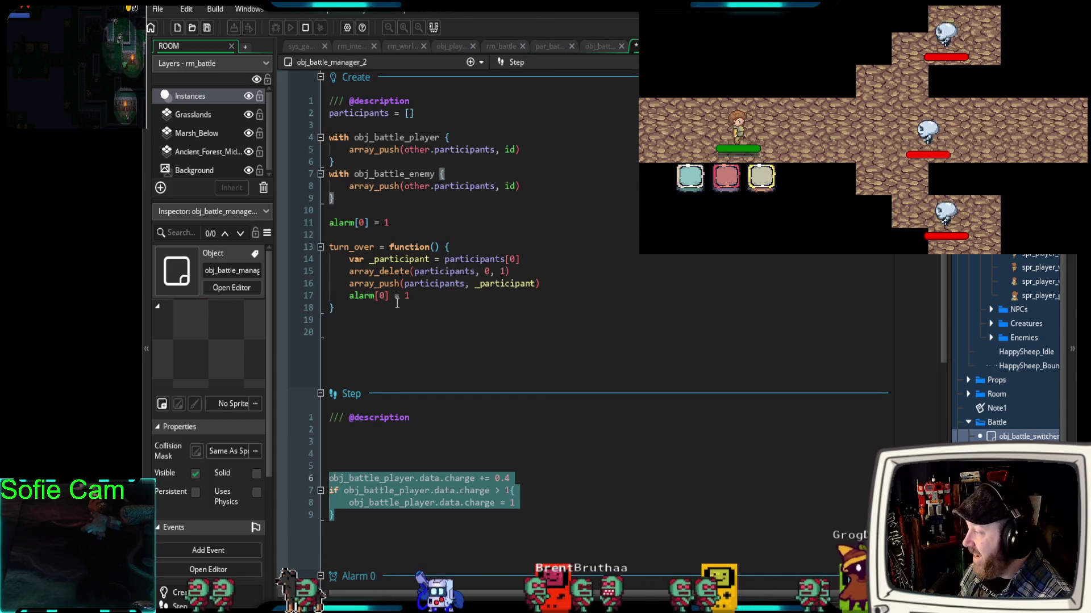
pyautogui.click(370, 317)
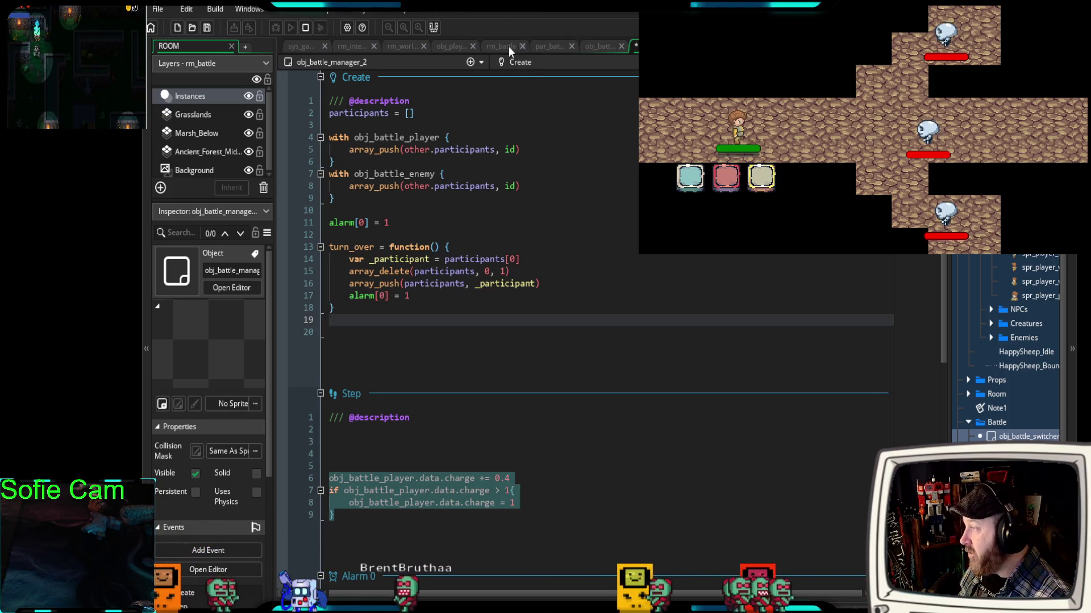
# - Compare obj_battle_player's attack function with the manager's Step charge lines 6–9, selecting them
pyautogui.click(595, 49)
pyautogui.moveTo(335, 344)
pyautogui.mouseDown()
pyautogui.moveTo(370, 320)
pyautogui.moveTo(295, 282)
pyautogui.mouseUp()
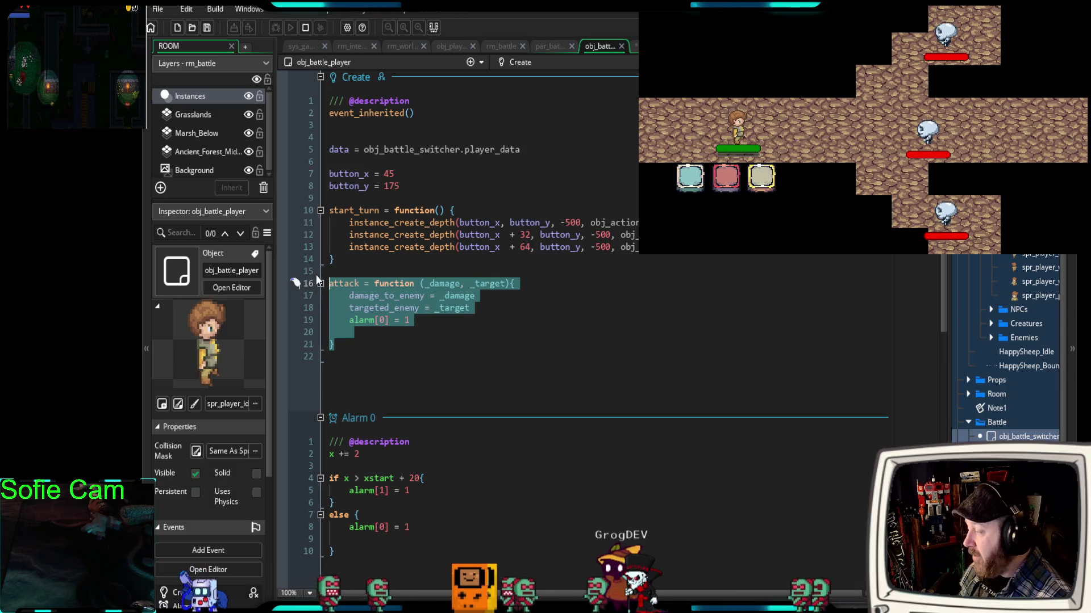
pyautogui.hotkey('ctrl', 'Tab')
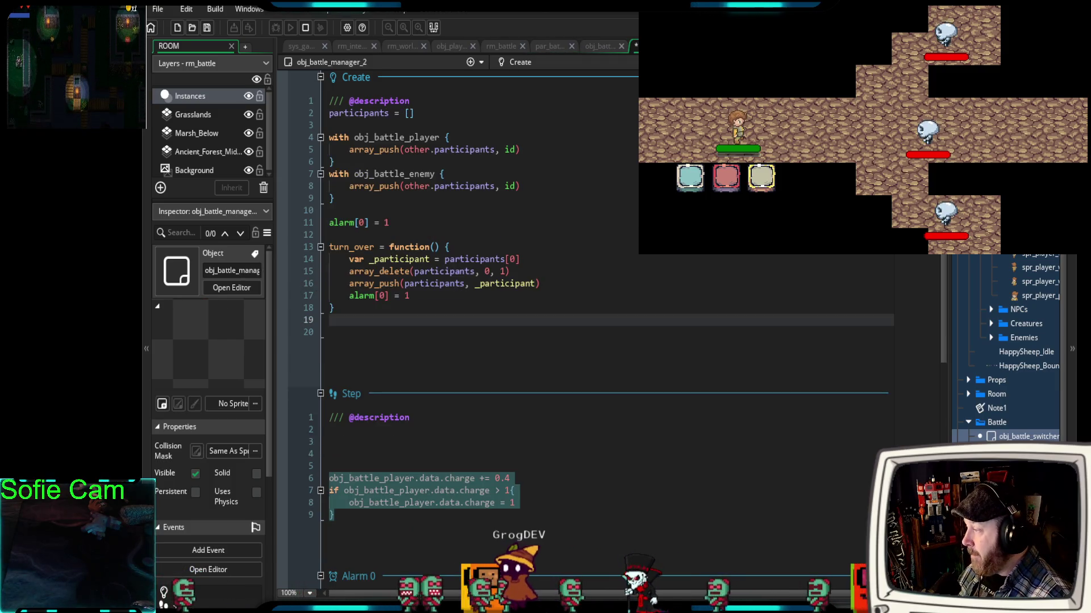
pyautogui.click(421, 441)
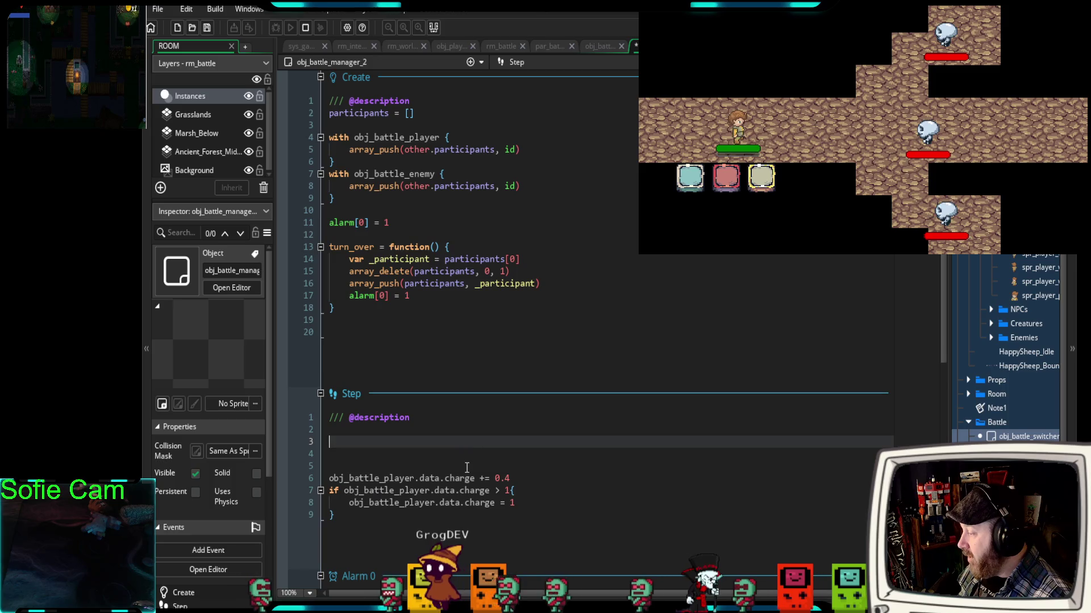
pyautogui.click(338, 515)
pyautogui.moveTo(338, 516); pyautogui.dragTo(325, 478)
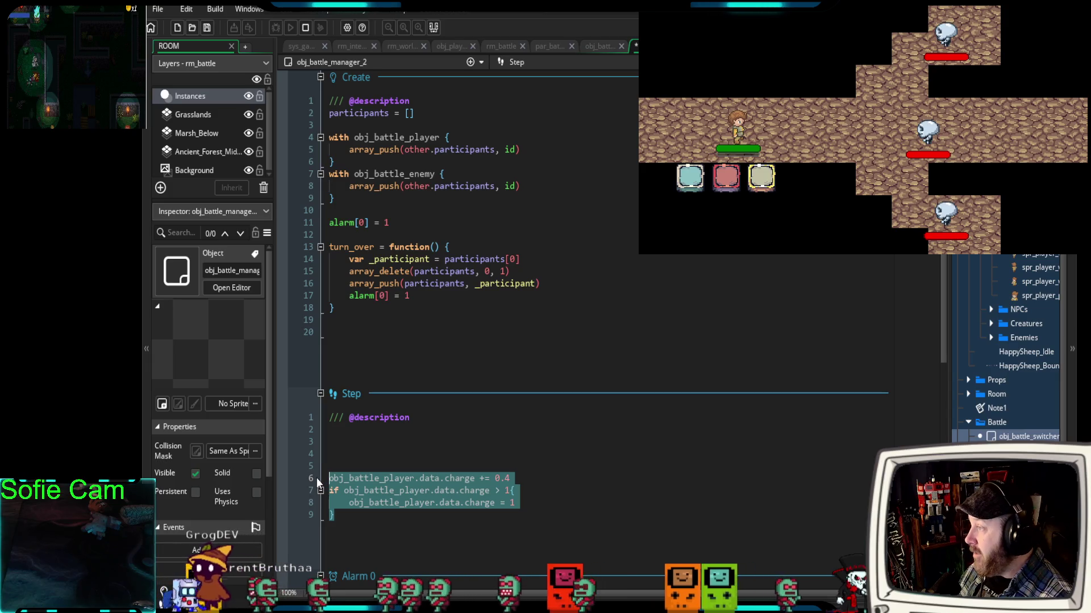
pyautogui.scroll(-4, 531, 405)
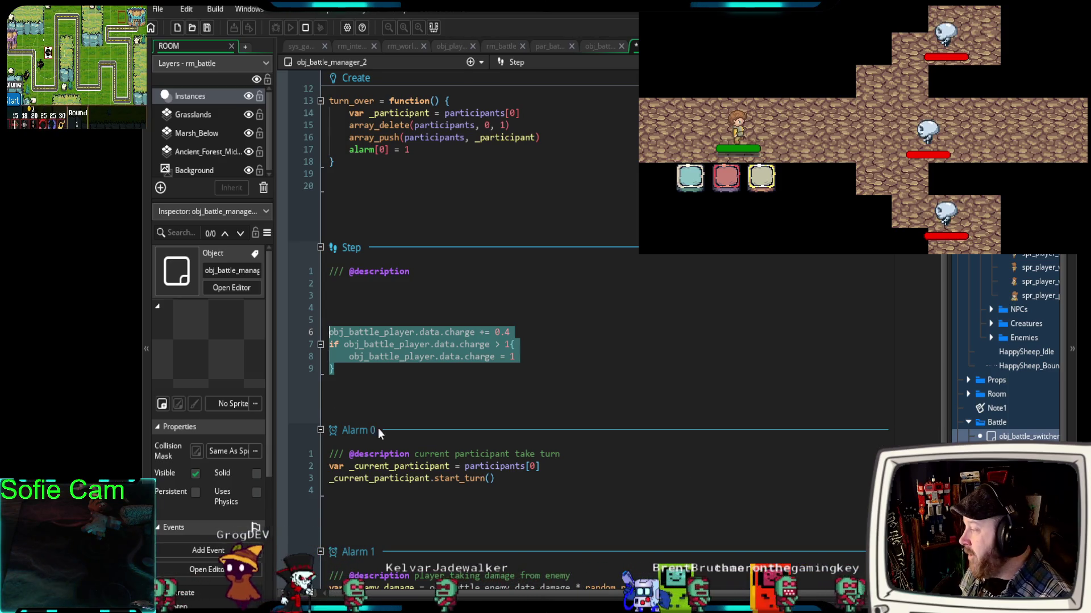
pyautogui.moveTo(373, 384)
pyautogui.mouseDown()
pyautogui.moveTo(348, 374)
pyautogui.moveTo(321, 335)
pyautogui.mouseUp()
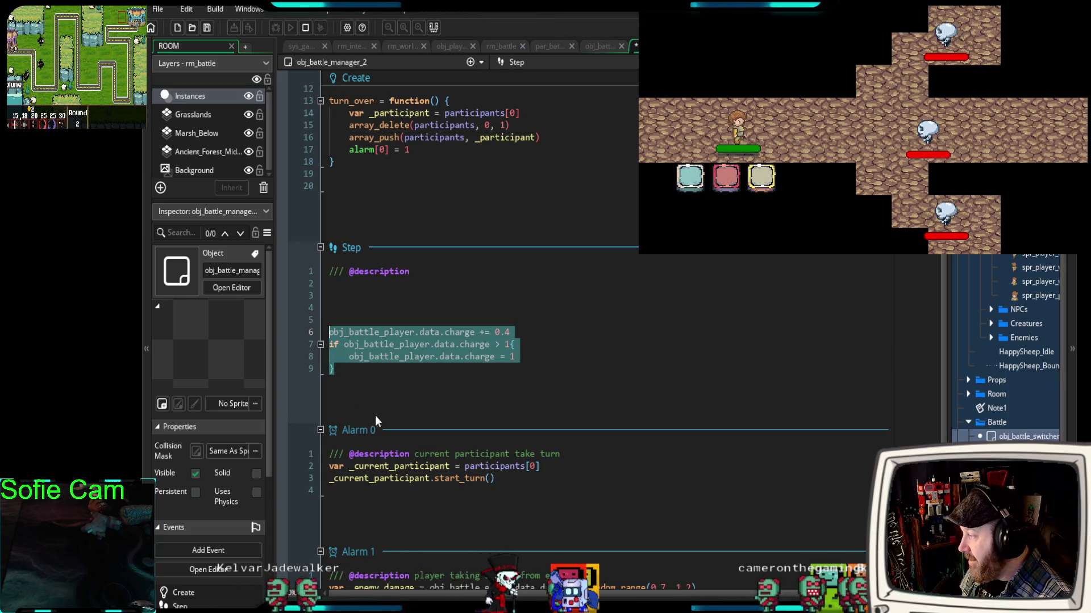
# - Cut the charge-increase code out of obj_battle_manager_2's Step event and scroll up to Create
pyautogui.hotkey('ctrl', 'x')
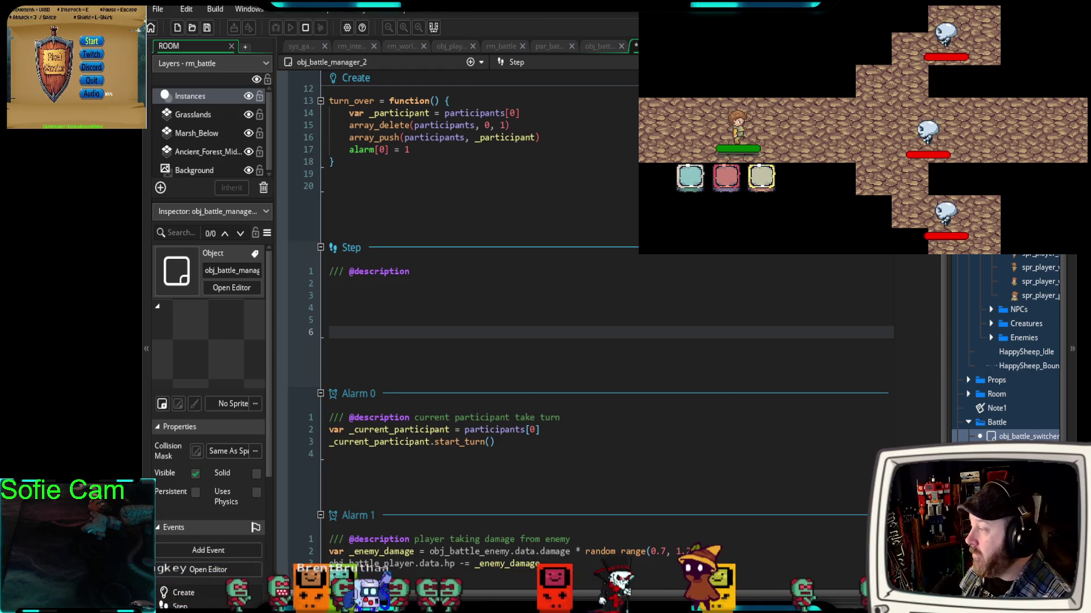
pyautogui.scroll(4, 568, 312)
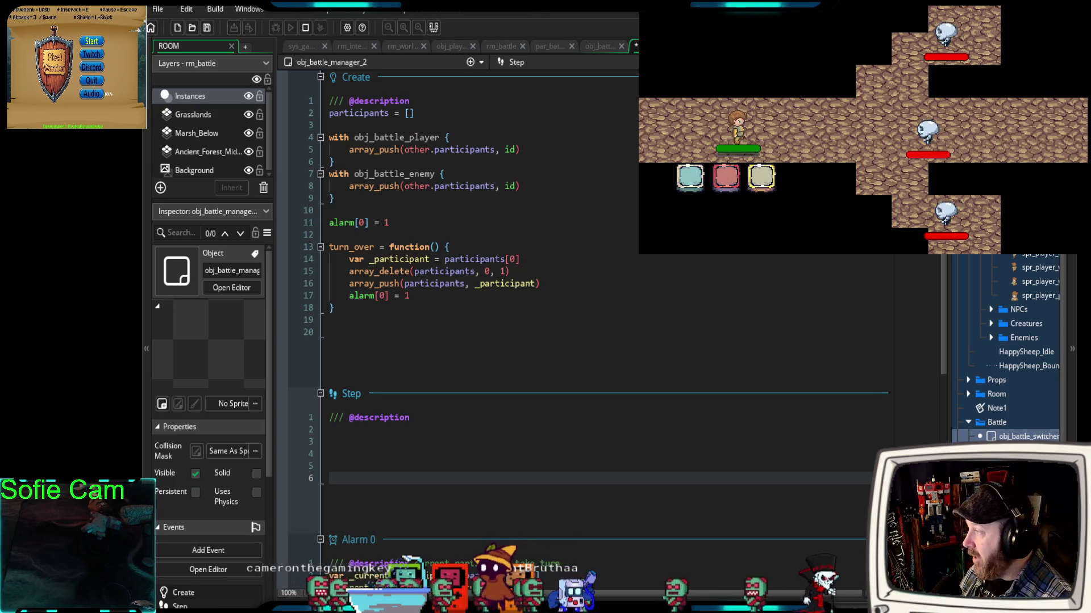
# - Change obj_player's starting charge on line 26 from 0 to 100
pyautogui.click(450, 46)
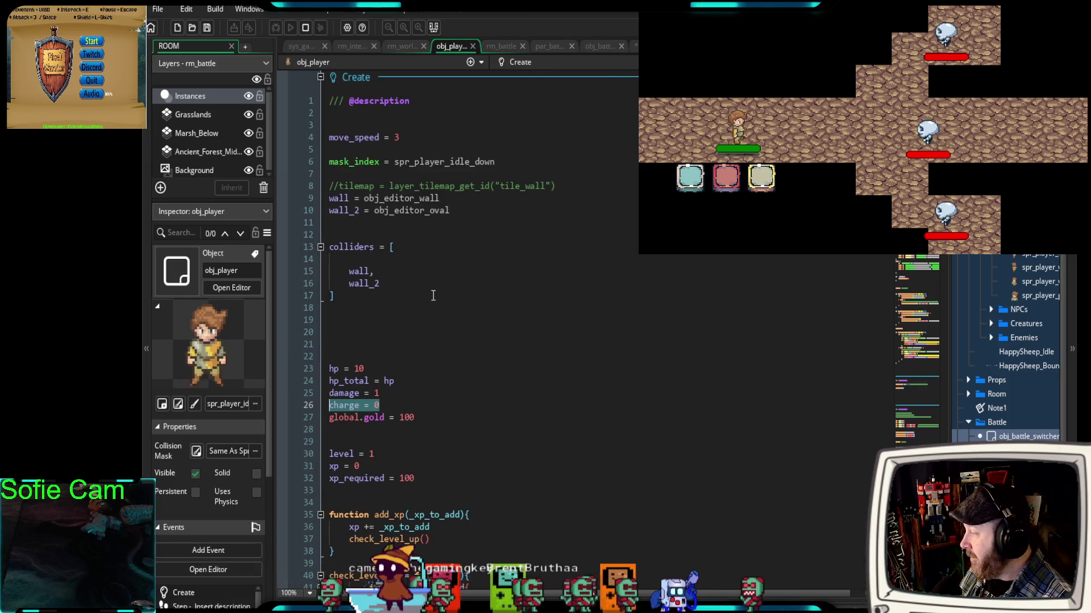
pyautogui.scroll(-2, 397, 318)
pyautogui.click(382, 335)
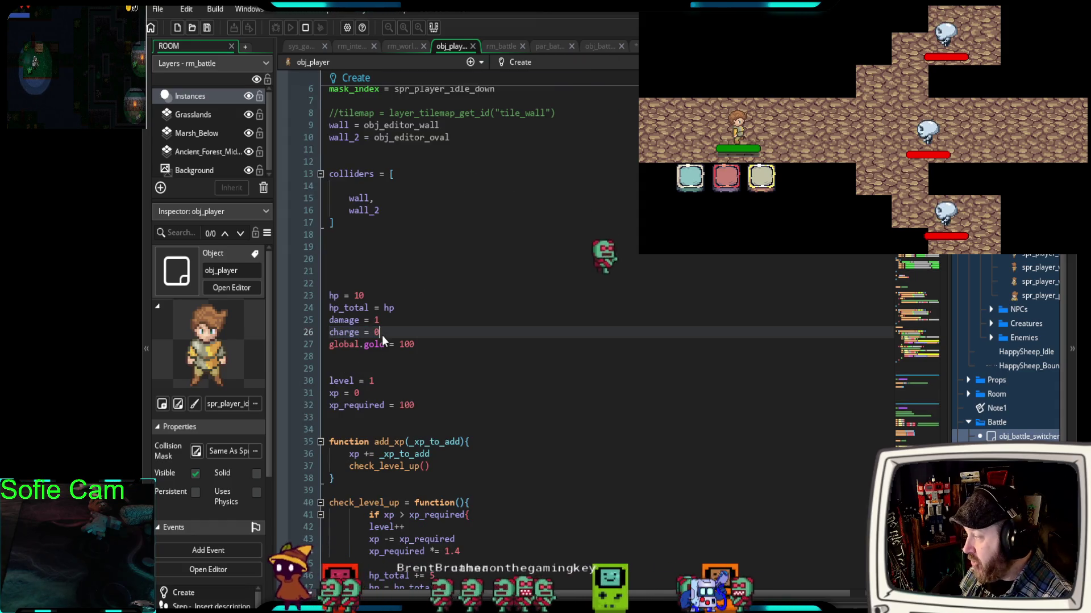
pyautogui.press('BackSpace')
pyautogui.write('1')
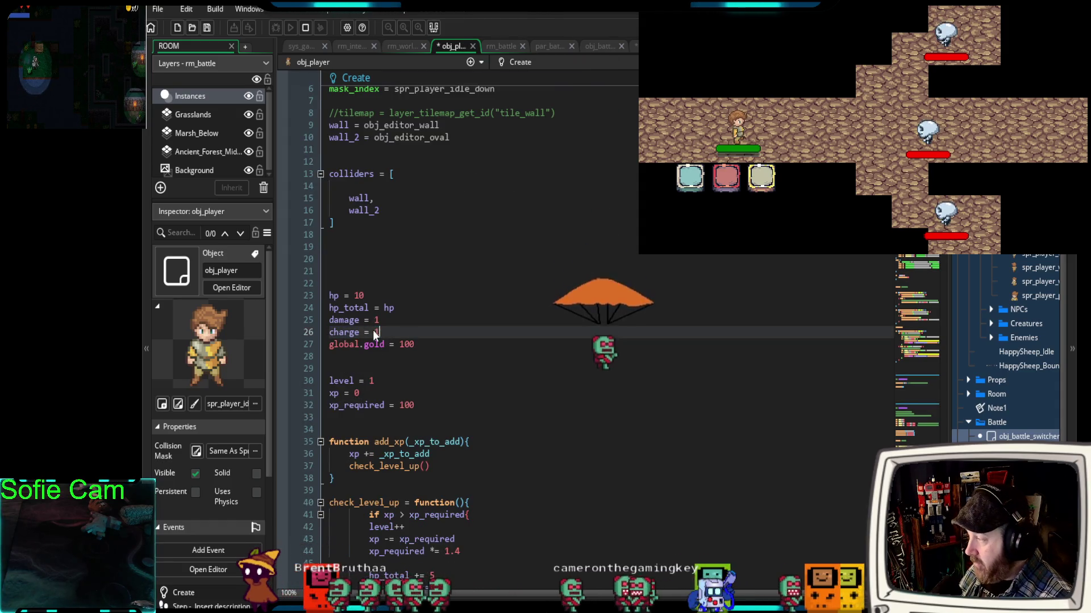
pyautogui.write('00')
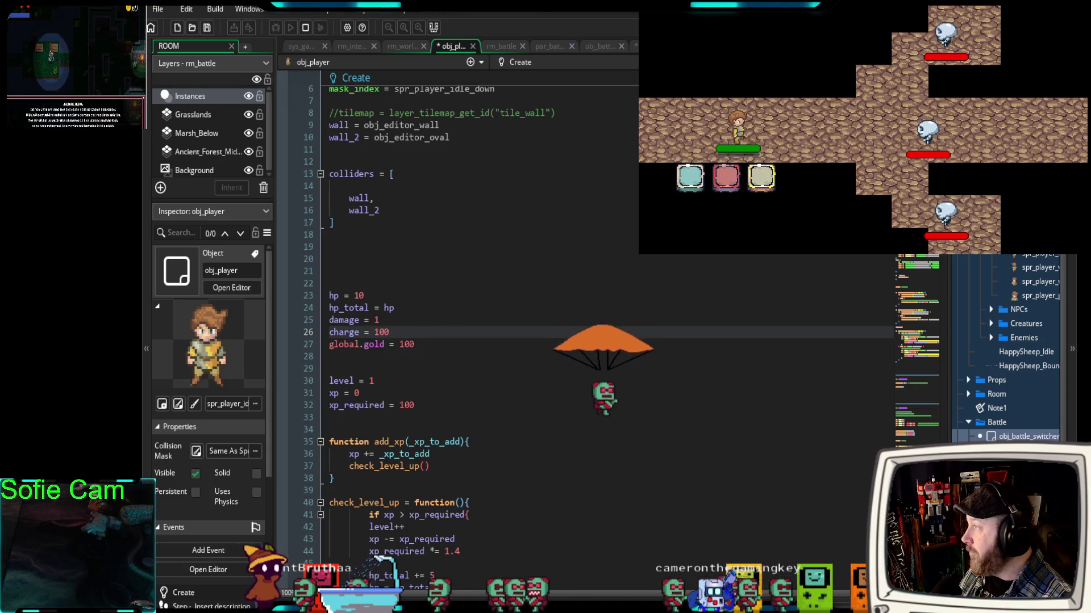
# - Close the previous run and launch the game in debug mode
pyautogui.press('F5')
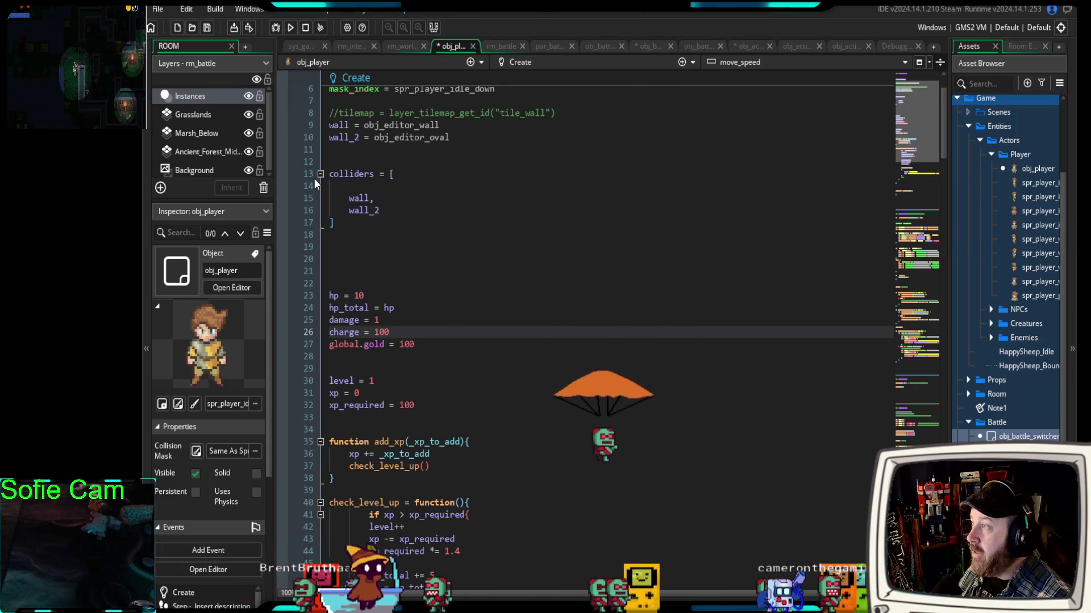
pyautogui.click(274, 29)
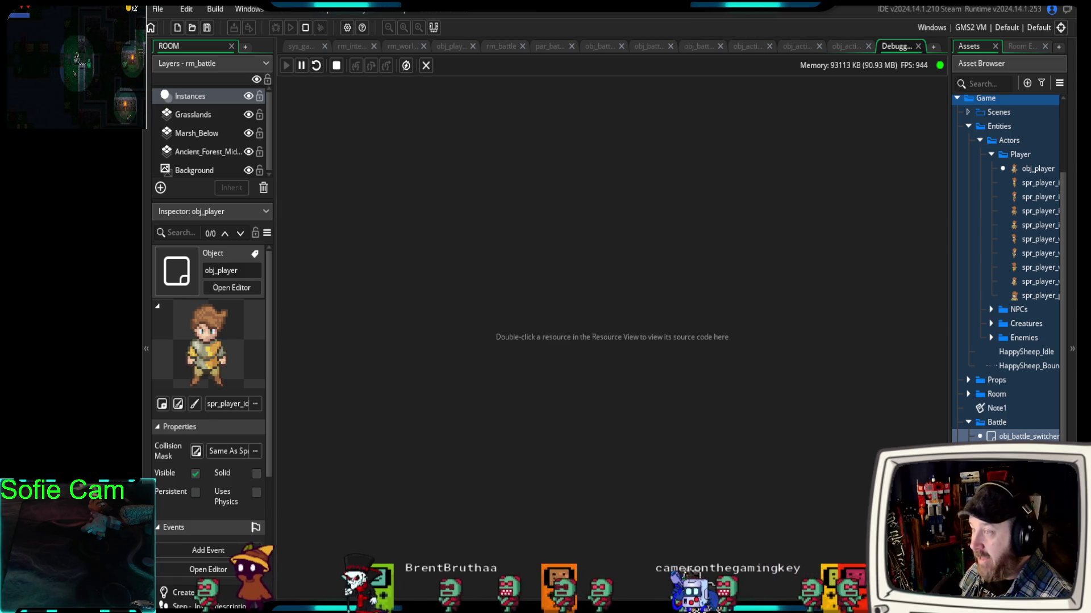
pyautogui.hotkey('alt', 'Tab')
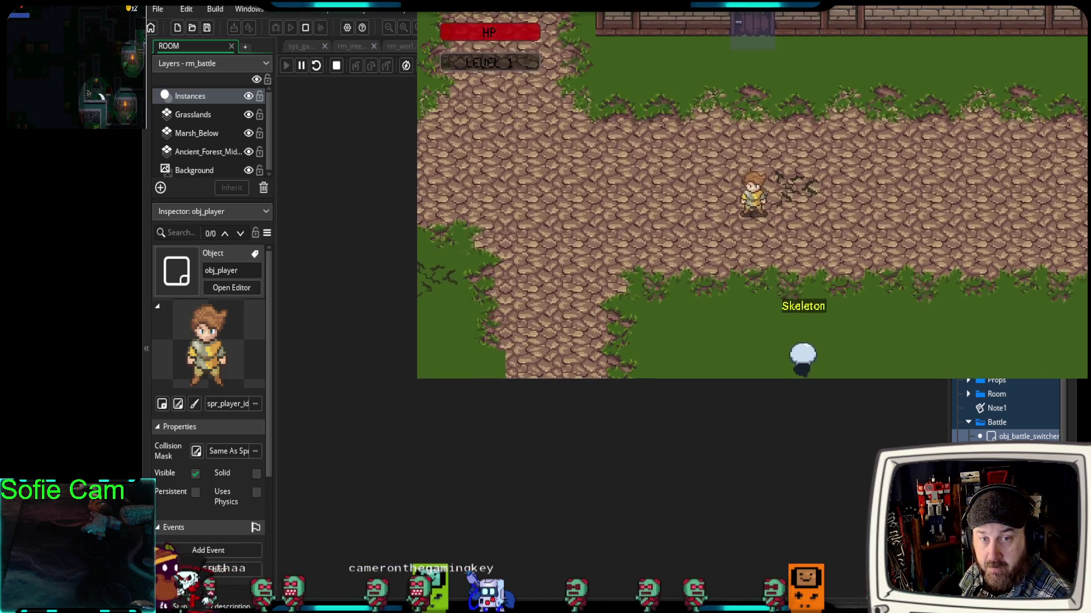
# - Walk the player into the grass until a skeleton battle starts, then close the game
pyautogui.press('Down')
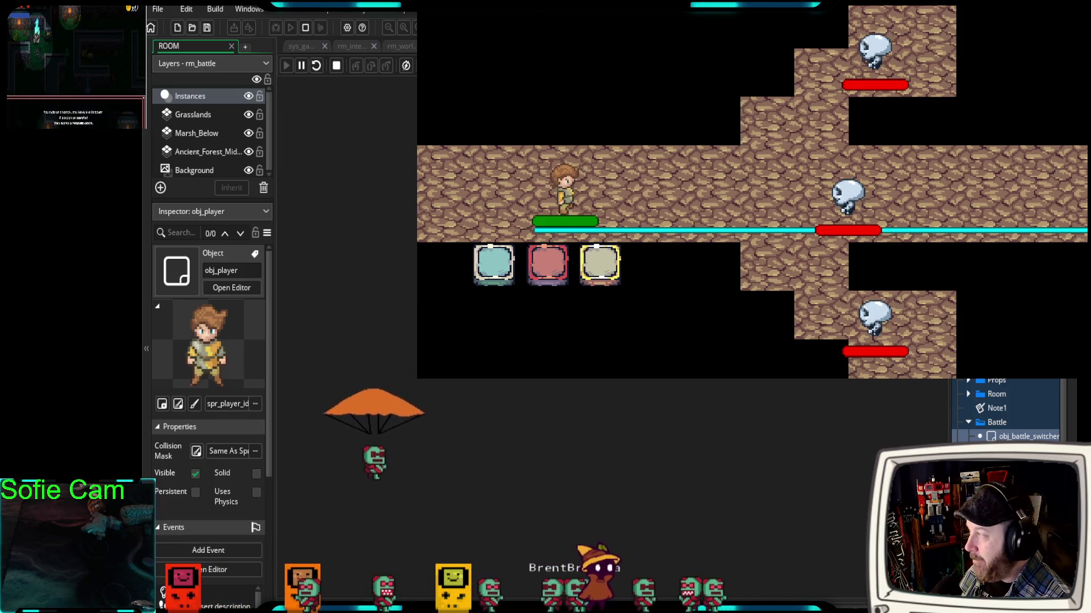
pyautogui.press('Escape')
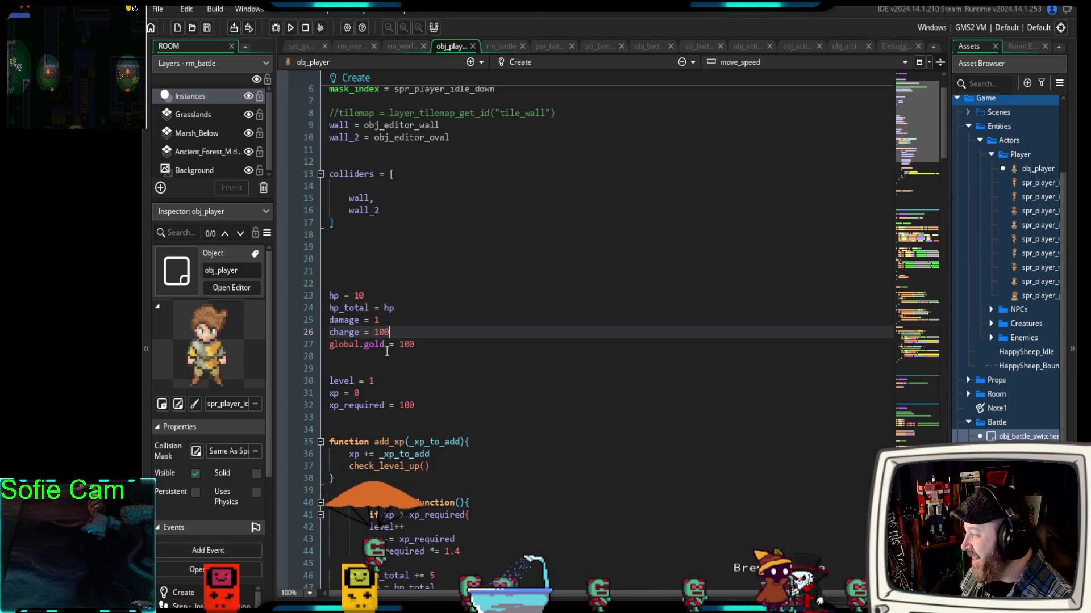
# - Trim the trailing zeros so line 26 of obj_player's Create reads charge = 1
pyautogui.hotkey('shift', 'Left')
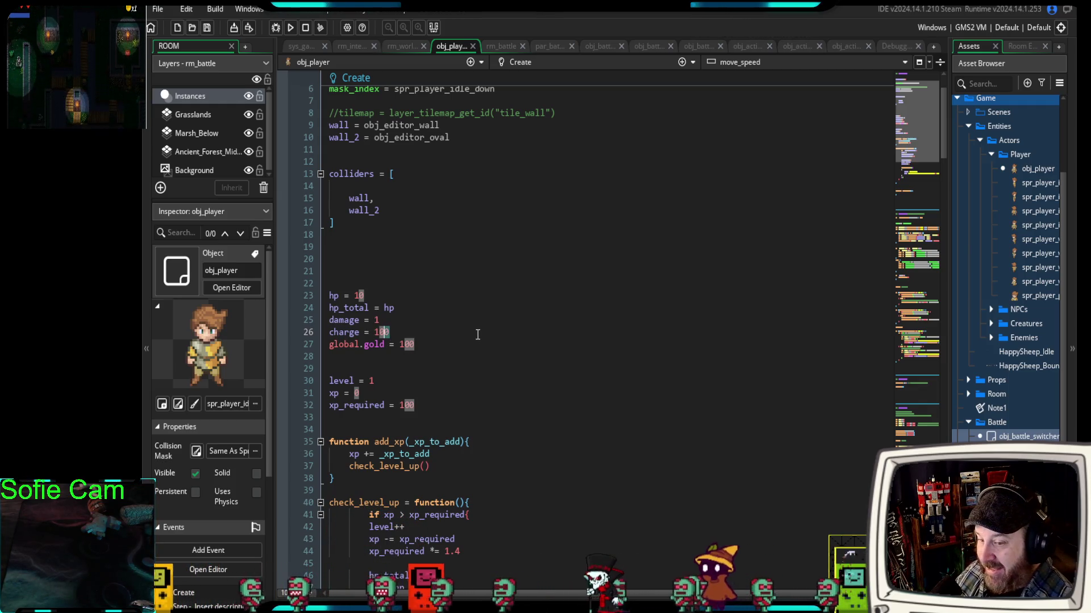
pyautogui.press('BackSpace')
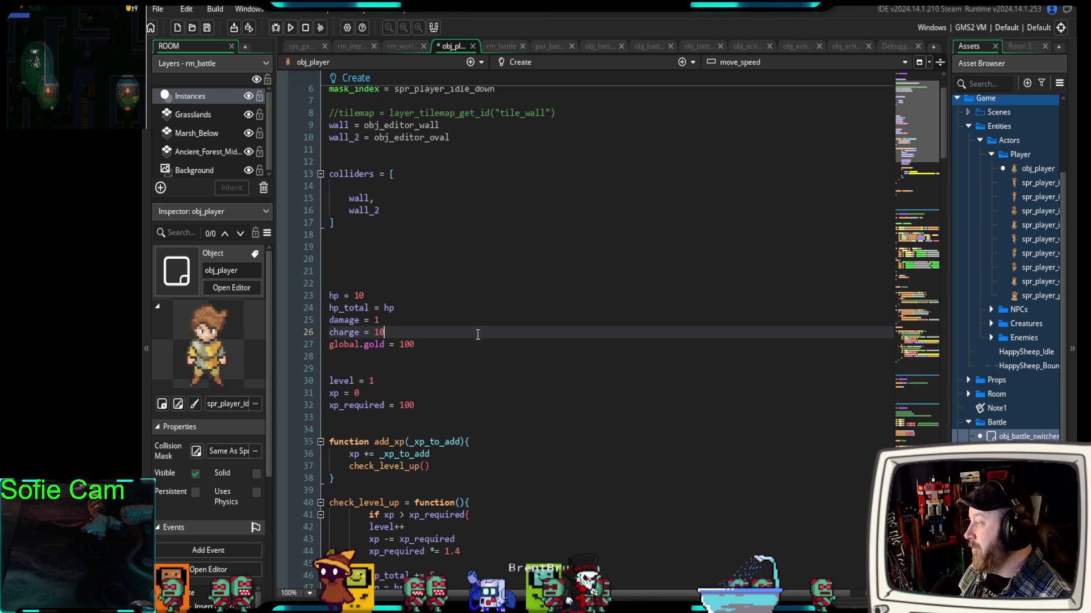
pyautogui.scroll(2, 547, 375)
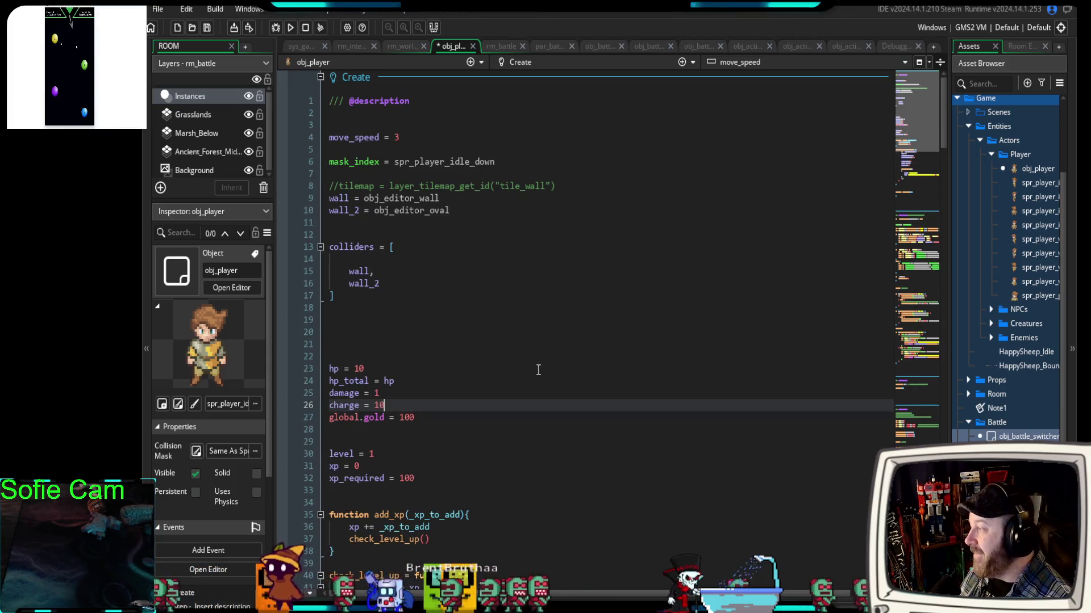
pyautogui.scroll(-13, 539, 369)
pyautogui.scroll(12, 533, 356)
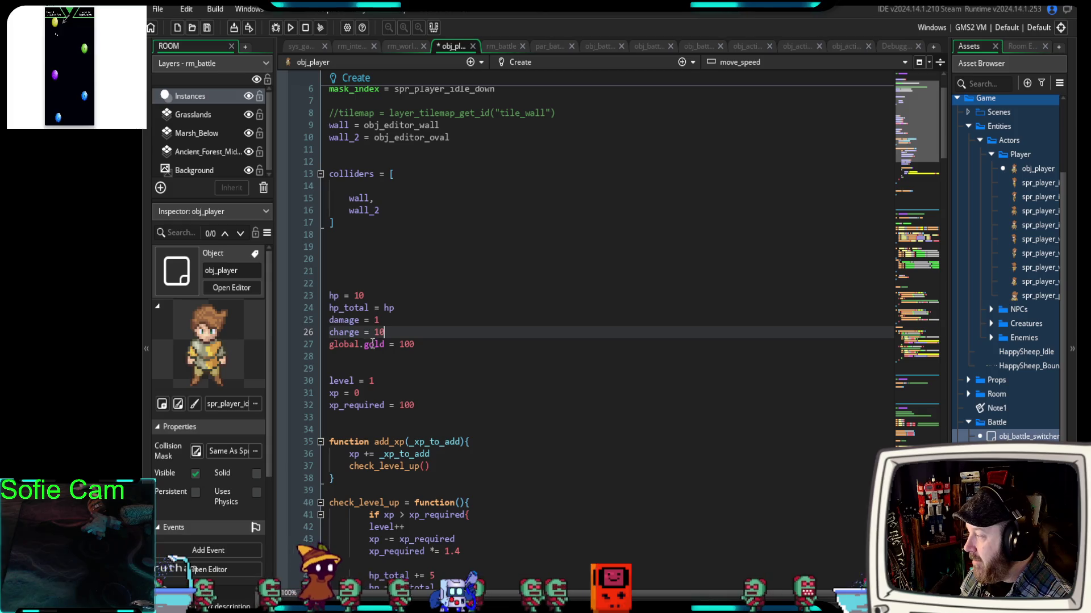
pyautogui.moveTo(385, 334); pyautogui.dragTo(380, 332)
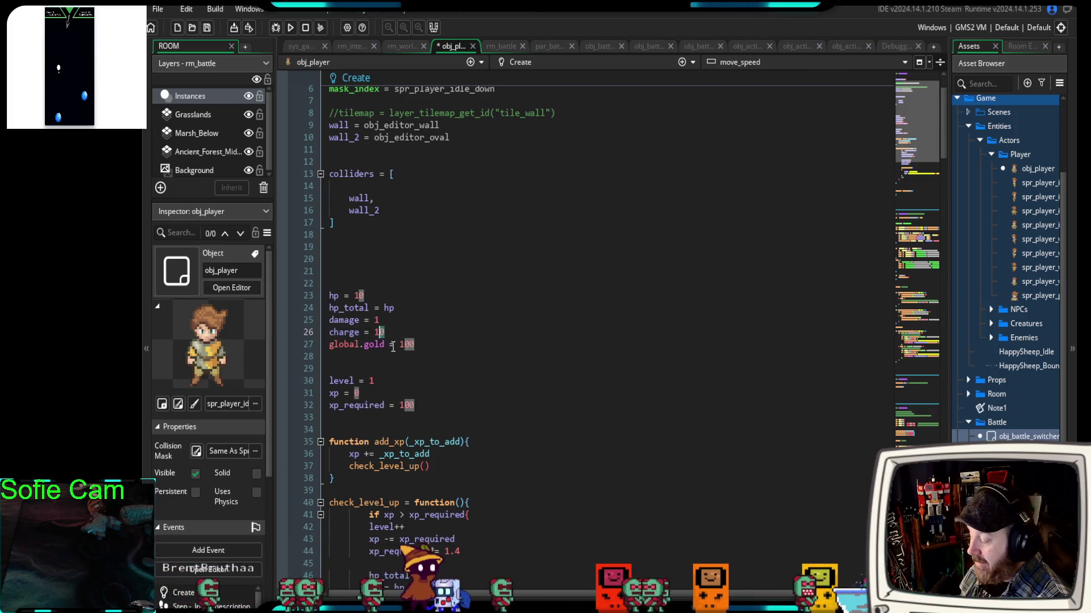
pyautogui.press('BackSpace')
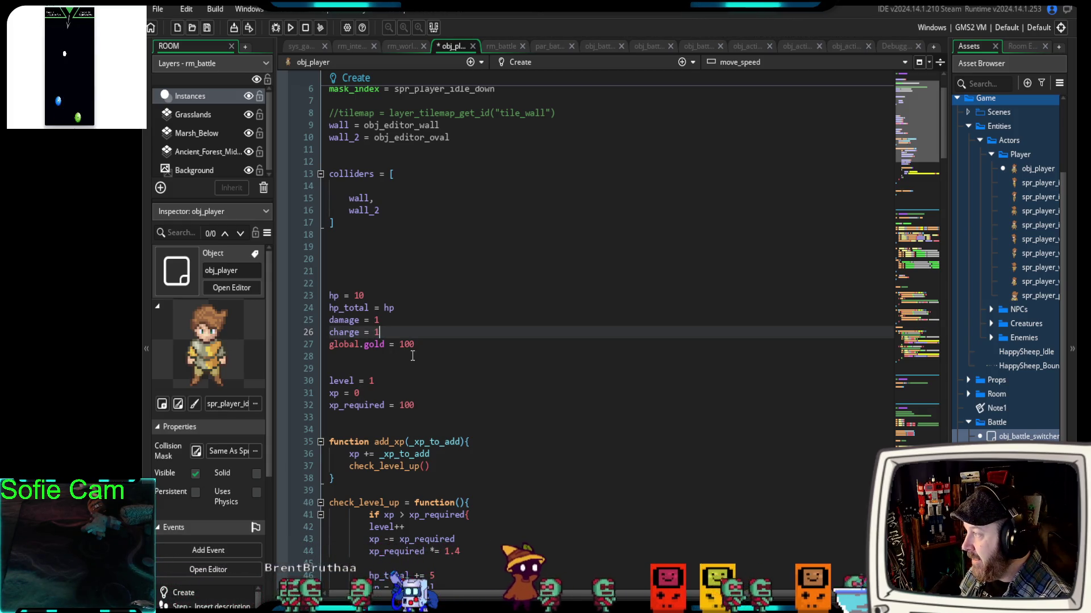
# - Scroll through obj_player's code from Draw GUI up to the add_xp and check_level_up functions
pyautogui.scroll(-15, 413, 353)
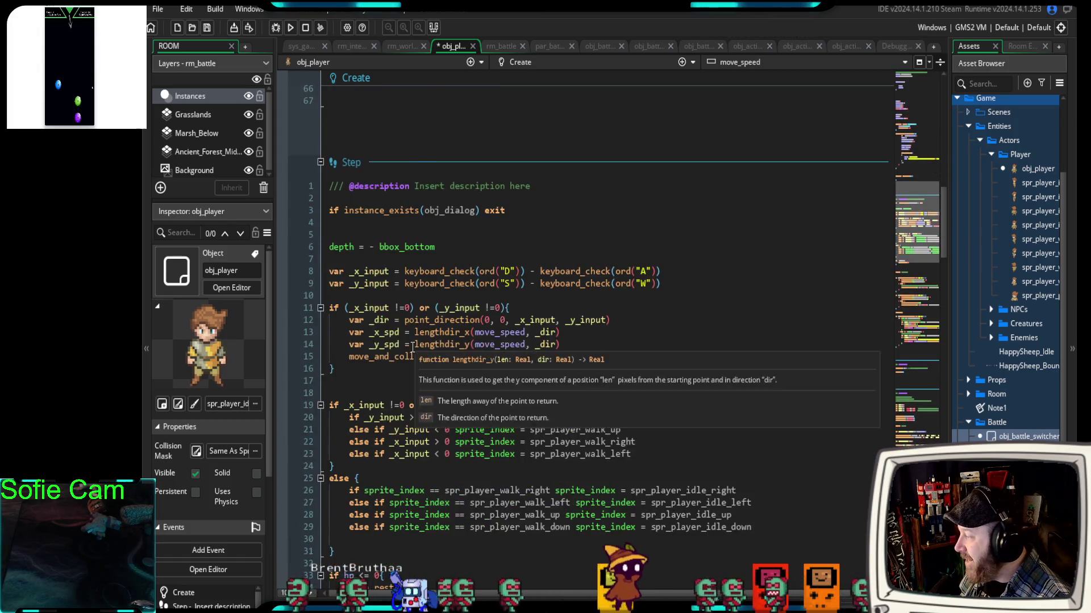
pyautogui.scroll(2, 413, 348)
pyautogui.scroll(-17, 413, 348)
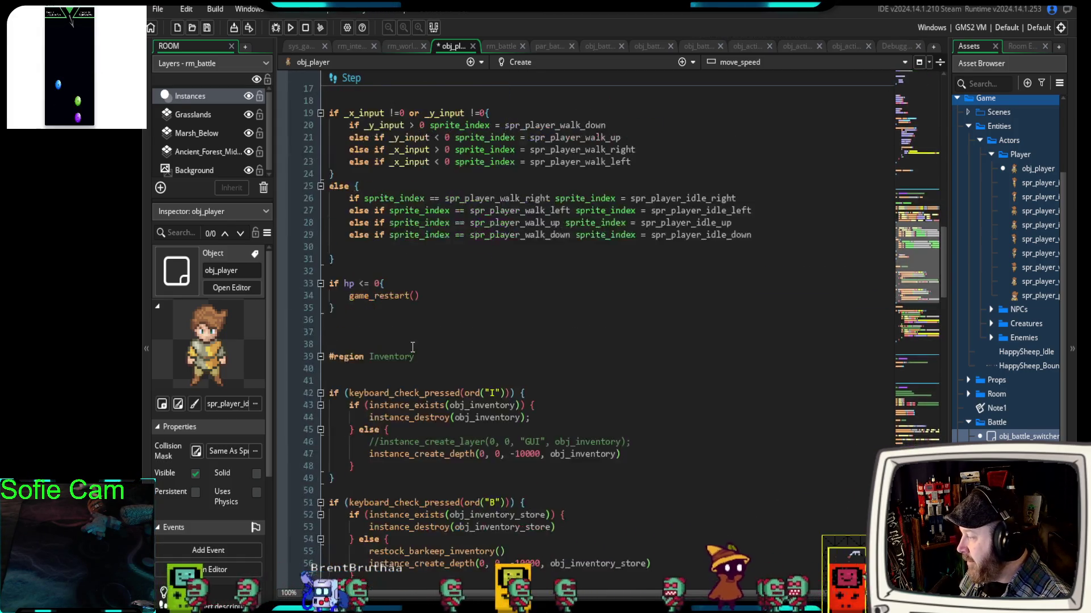
pyautogui.scroll(-14, 412, 348)
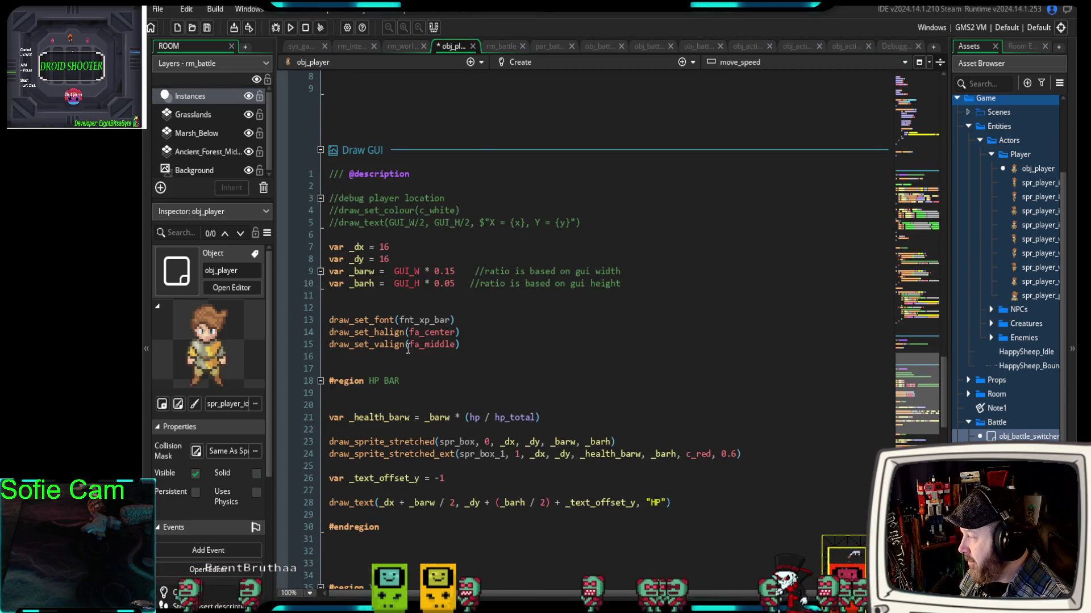
pyautogui.scroll(-10, 408, 348)
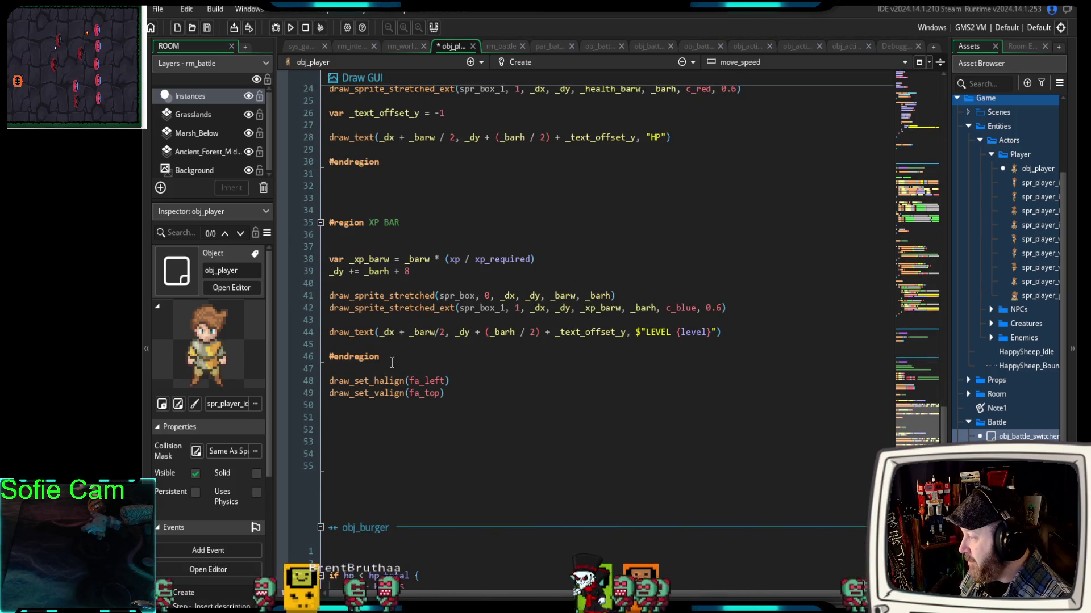
pyautogui.scroll(-12, 439, 404)
pyautogui.scroll(-7, 446, 397)
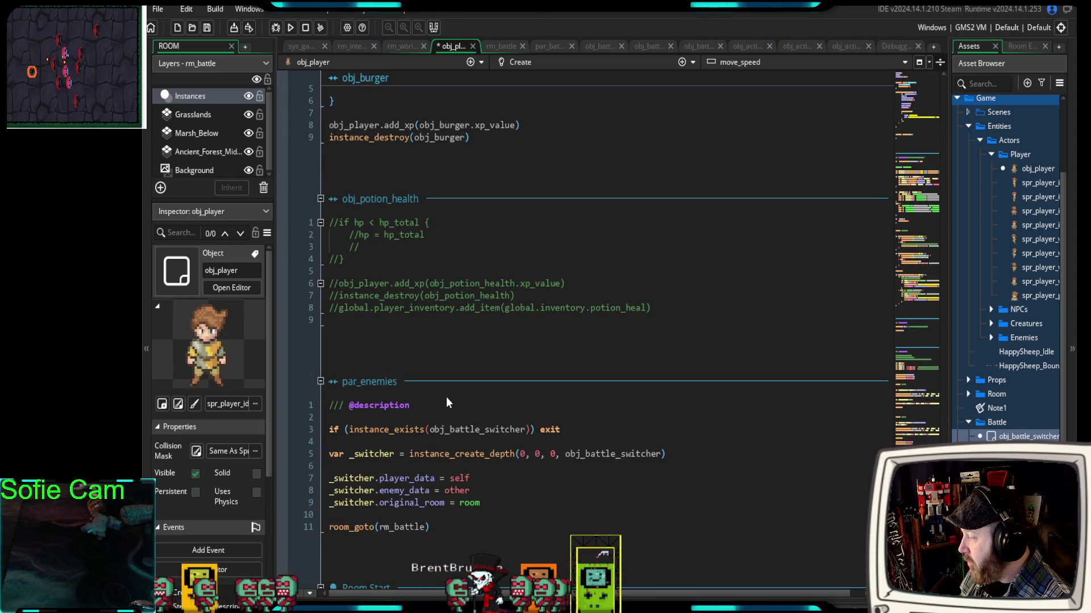
pyautogui.scroll(8, 445, 397)
pyautogui.scroll(15, 443, 395)
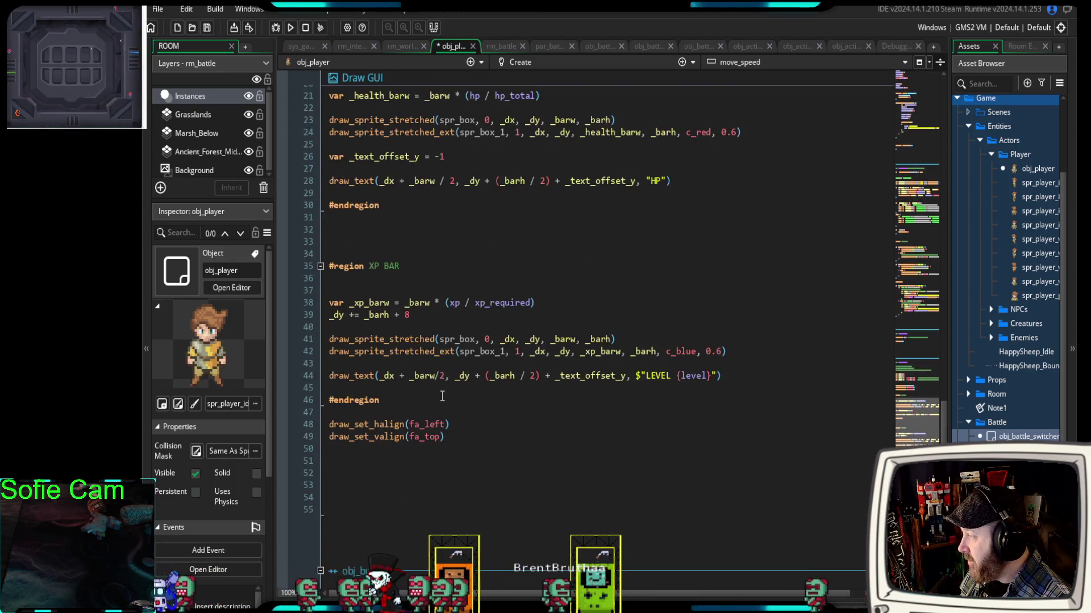
pyautogui.scroll(4, 440, 396)
pyautogui.scroll(-4, 438, 391)
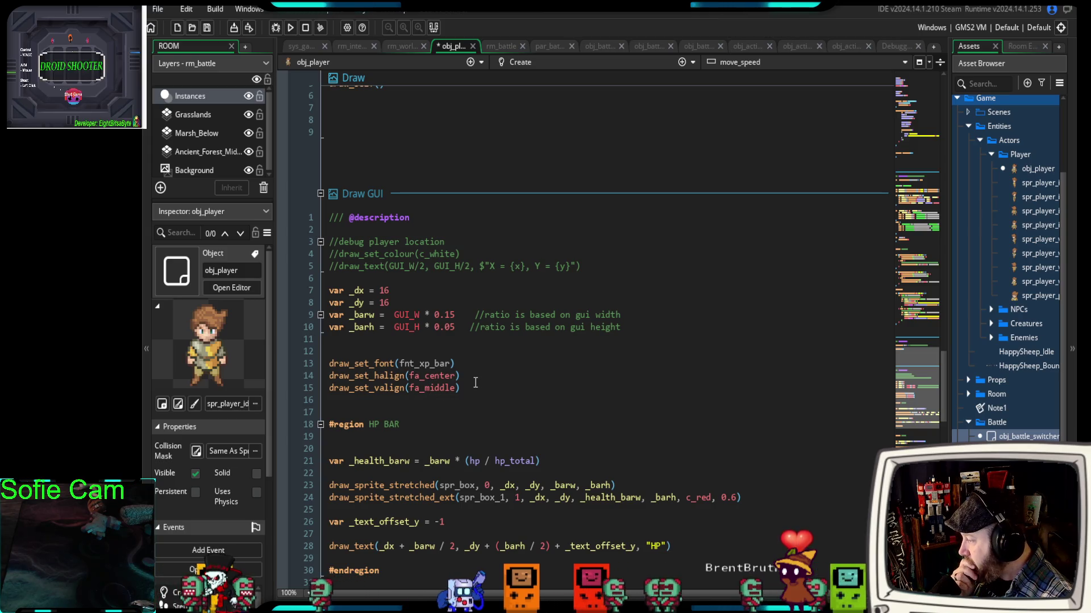
pyautogui.scroll(-2, 475, 383)
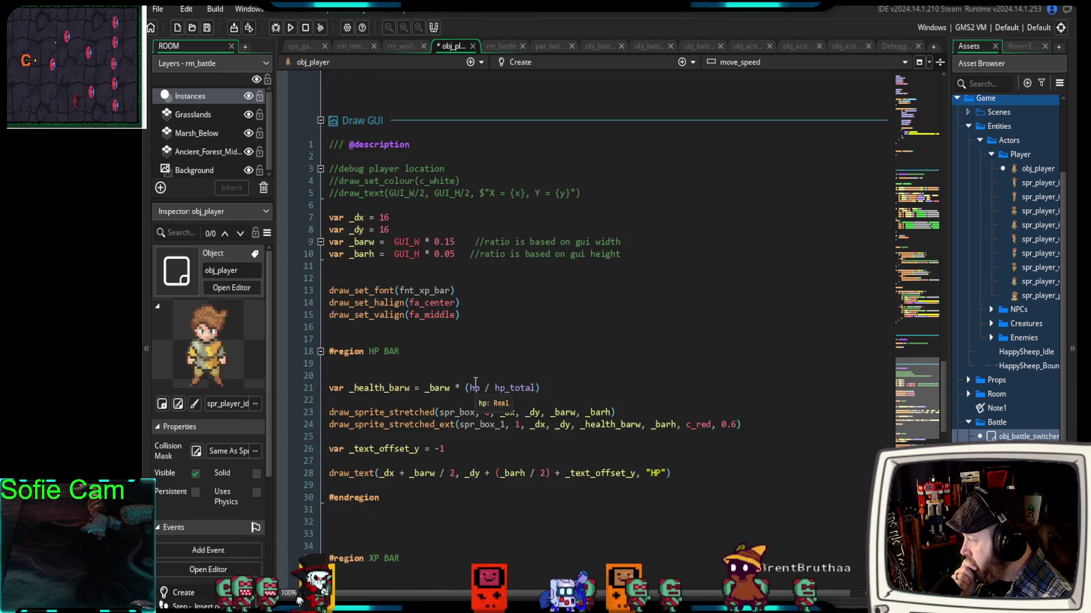
pyautogui.scroll(-6, 475, 383)
pyautogui.scroll(8, 461, 380)
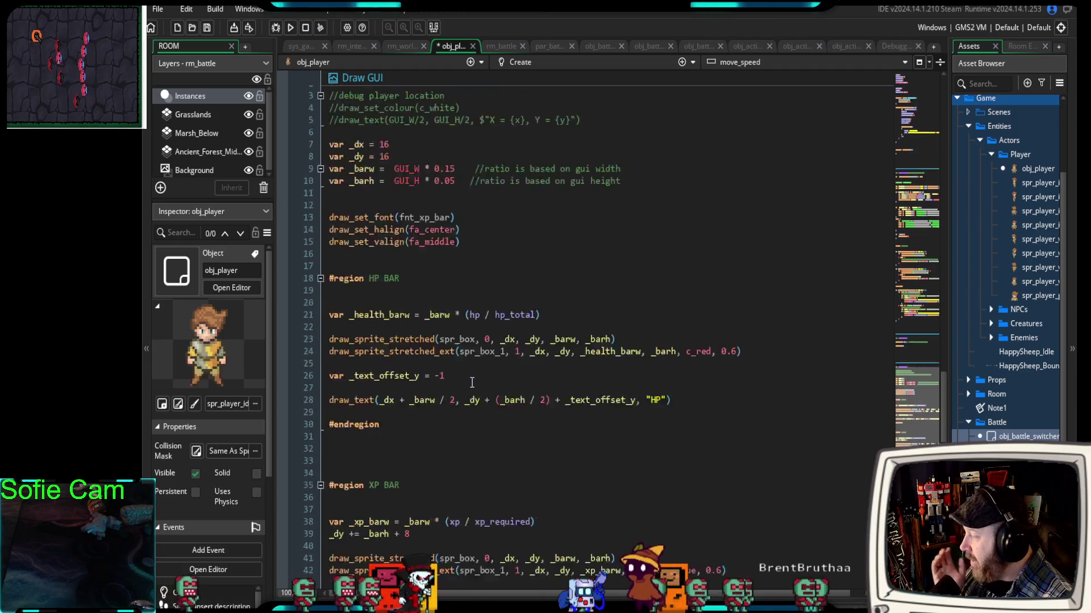
pyautogui.scroll(6, 454, 386)
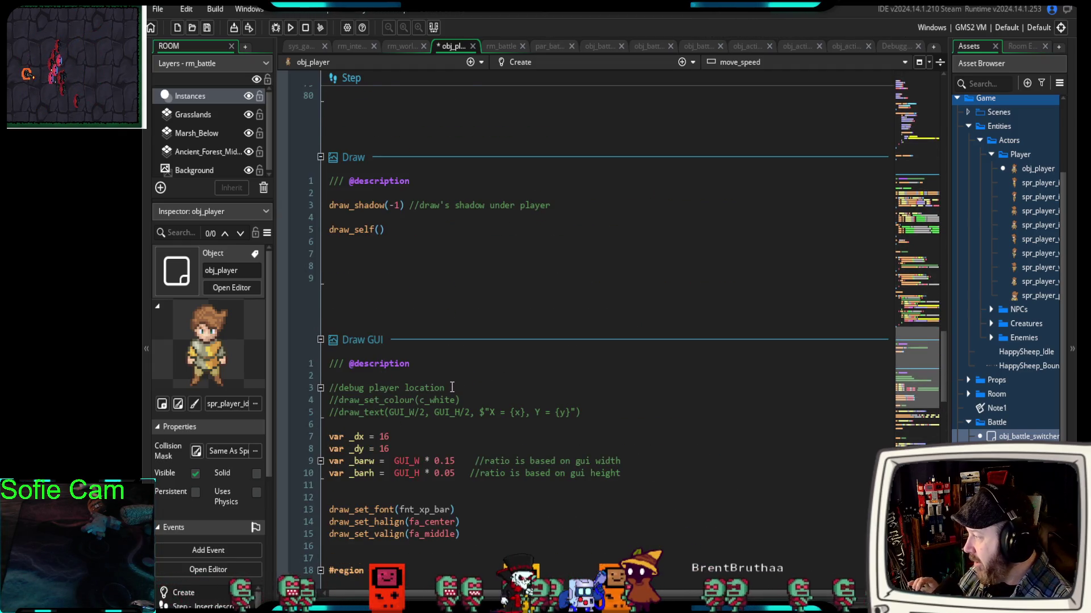
pyautogui.scroll(4, 446, 390)
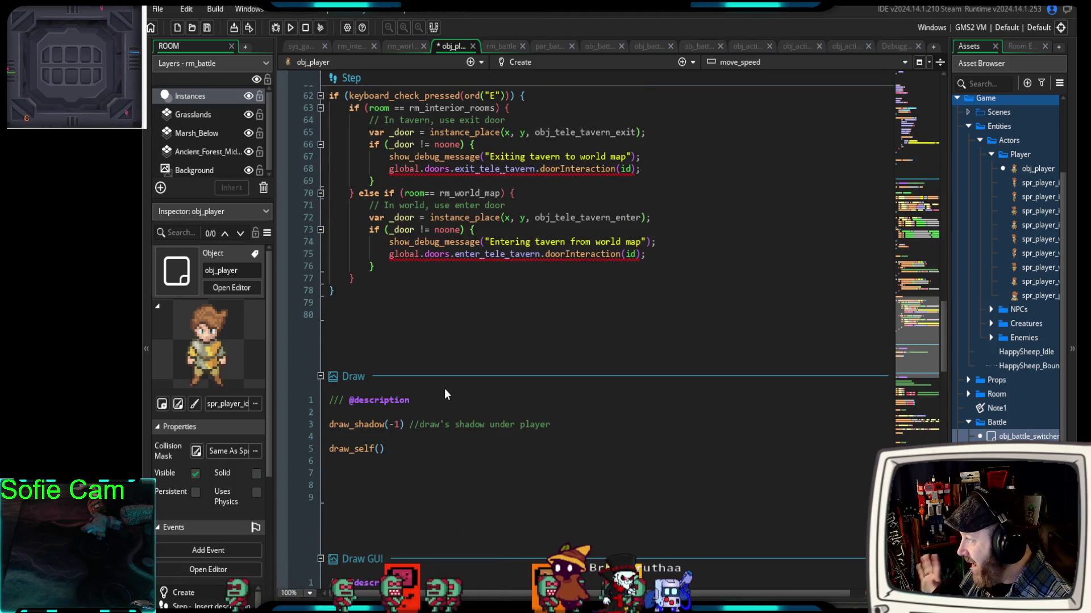
pyautogui.scroll(7, 445, 389)
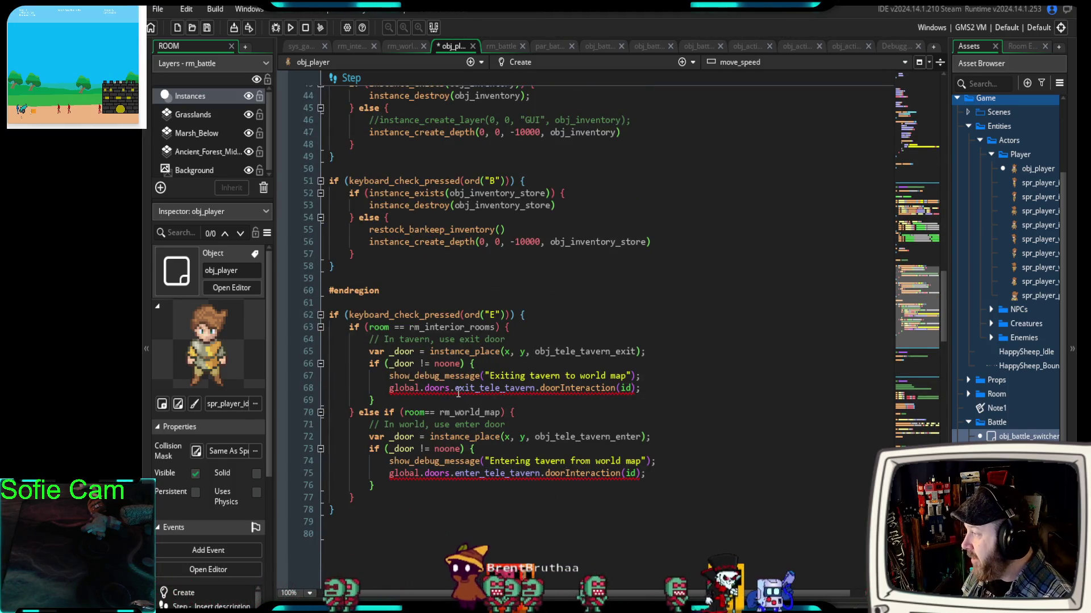
pyautogui.scroll(10, 454, 385)
pyautogui.scroll(17, 454, 386)
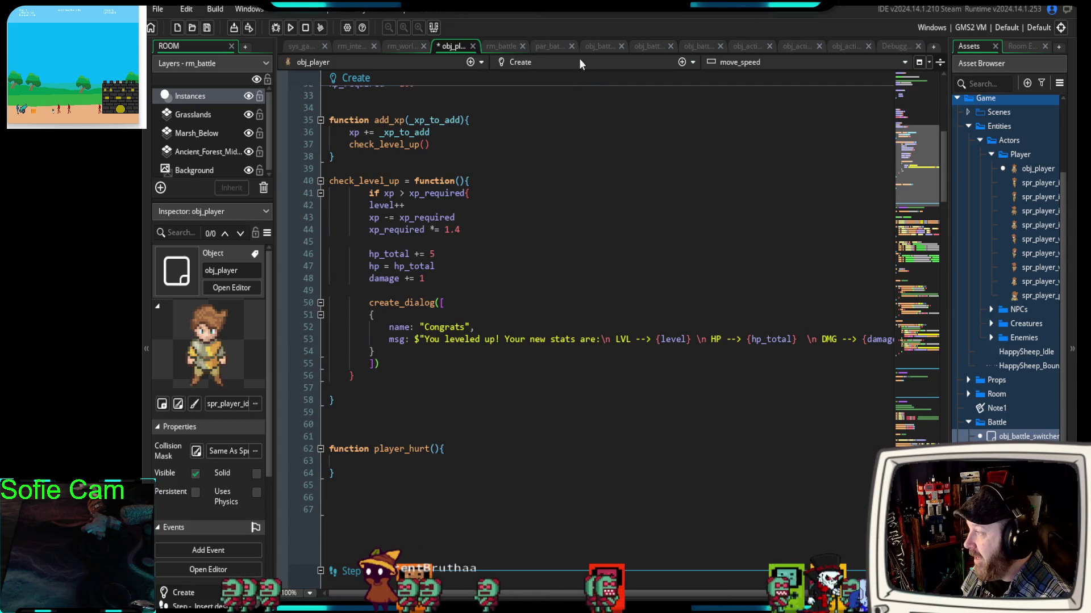
pyautogui.click(595, 49)
# - Inspect the line-17 draw_sprite_stretched_ext call drawing the aqua charge bar from data.charge
pyautogui.scroll(-10, 477, 366)
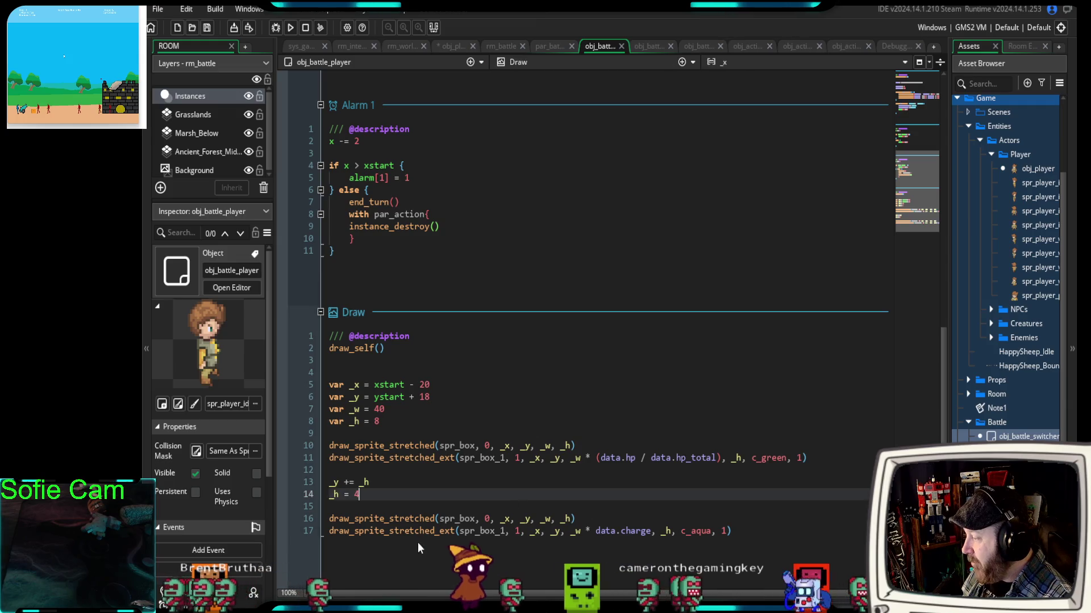
pyautogui.click(415, 531)
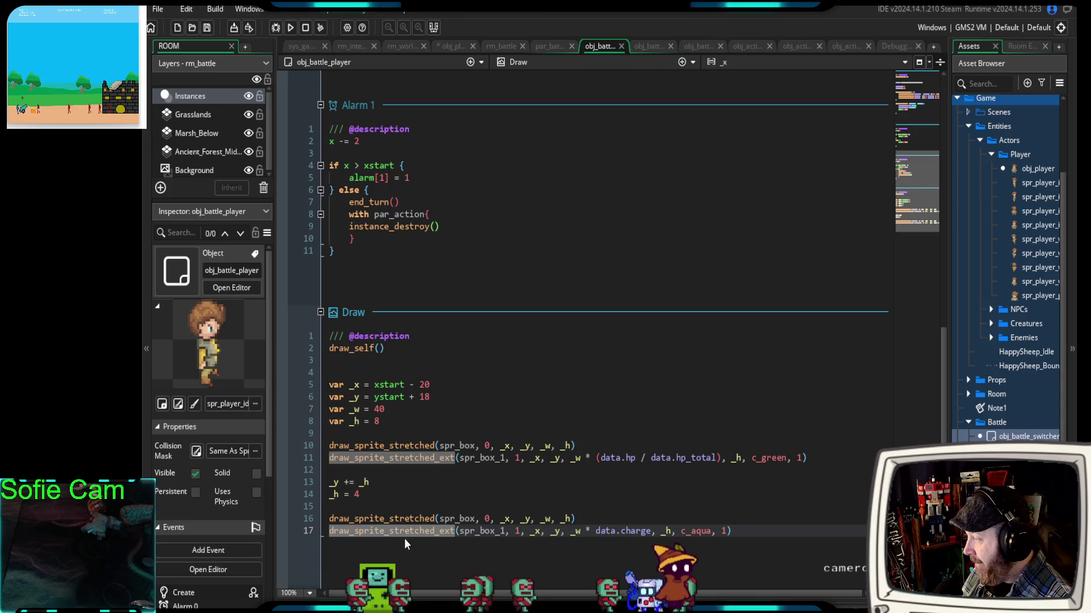
pyautogui.moveTo(412, 536)
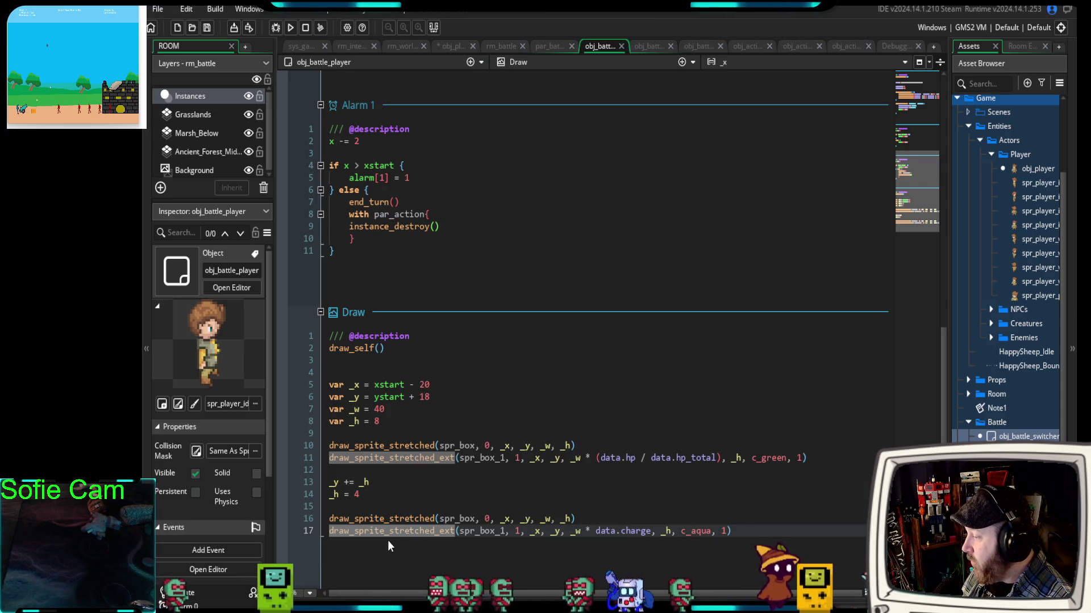
pyautogui.moveTo(609, 536)
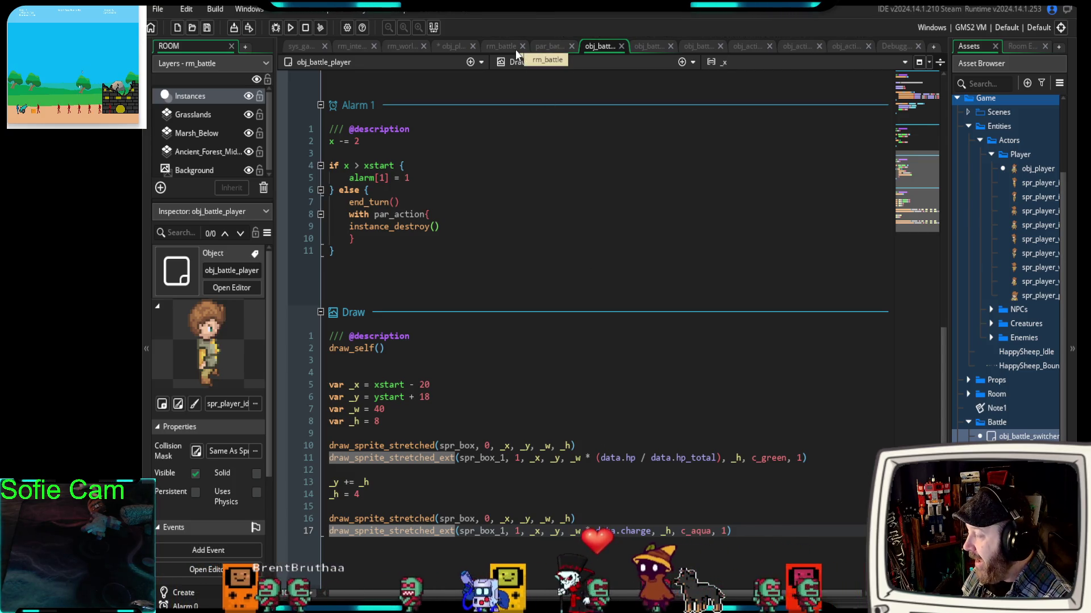
# - Run the game in debug mode and pick action cards on two player turns against the skeletons
pyautogui.click(273, 27)
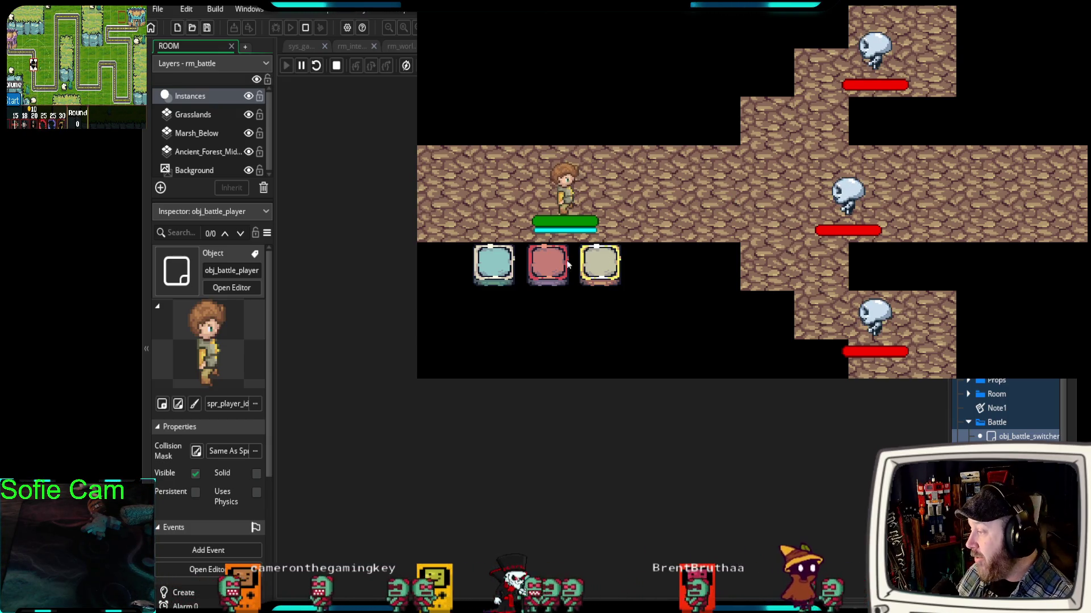
pyautogui.click(500, 272)
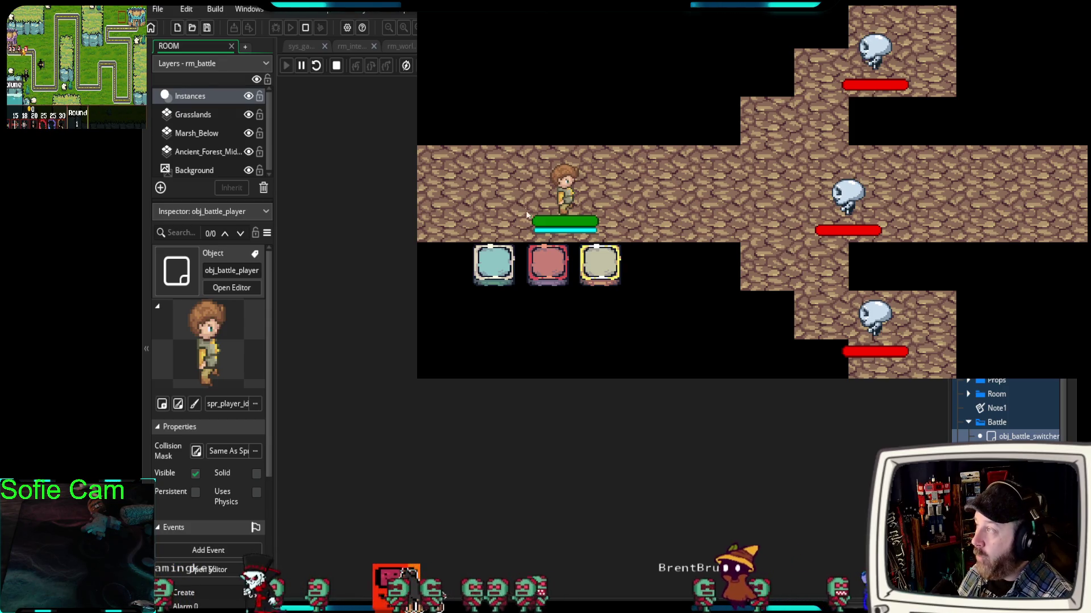
pyautogui.click(596, 256)
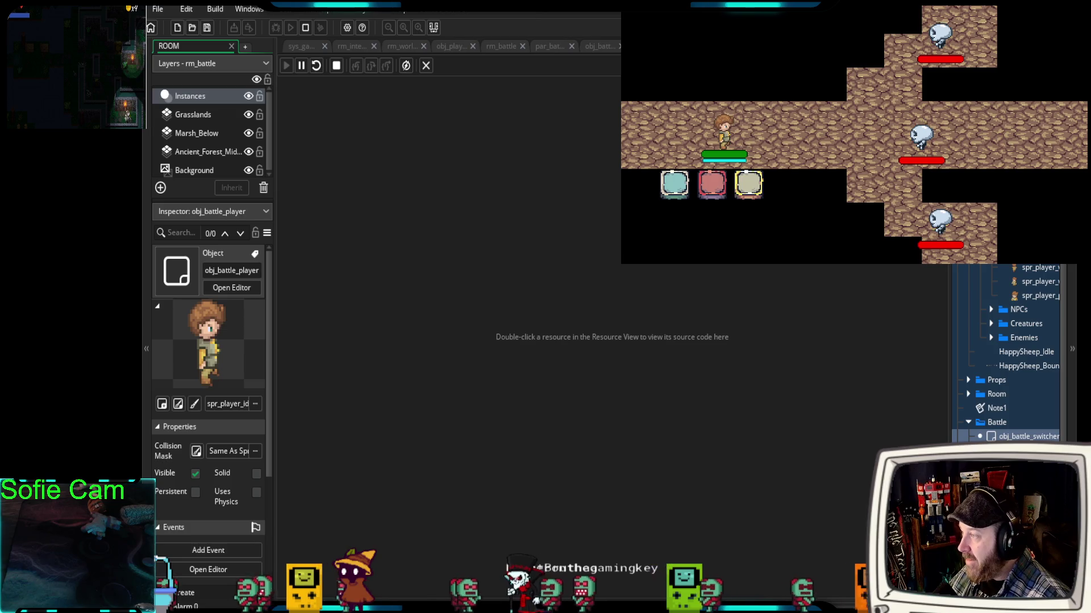
# - In obj_action_light's Left Pressed event, add blank lines after pressed_timer = 20
pyautogui.click(712, 183)
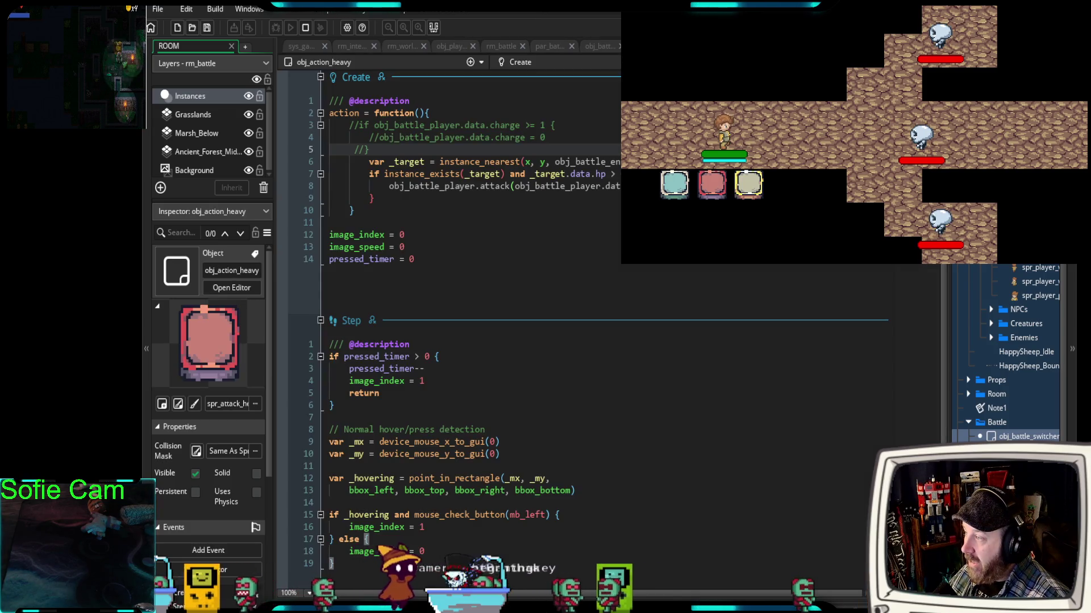
pyautogui.click(675, 183)
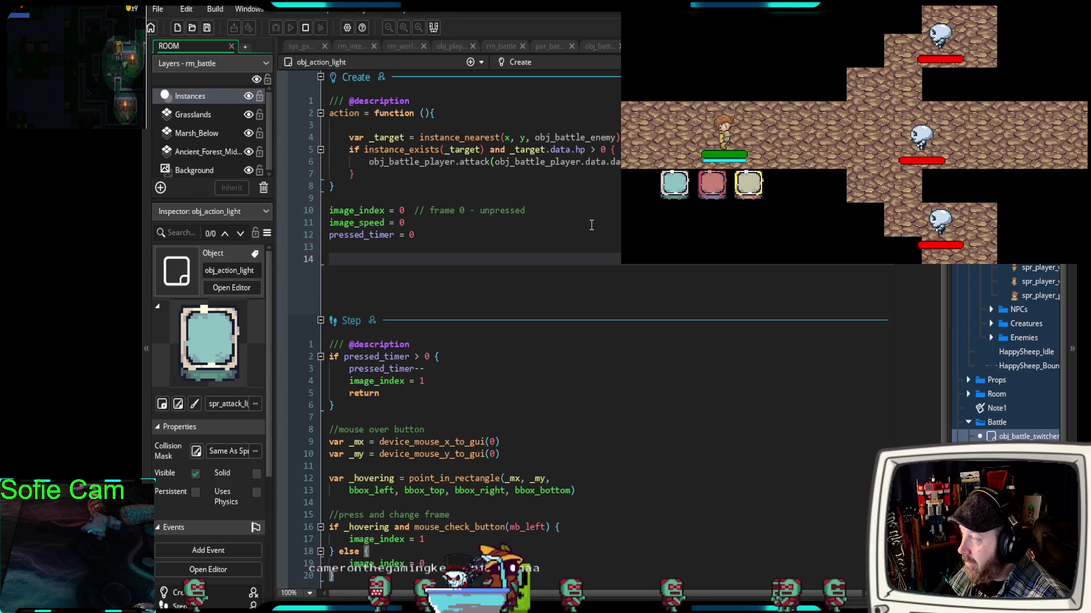
pyautogui.scroll(-4, 585, 219)
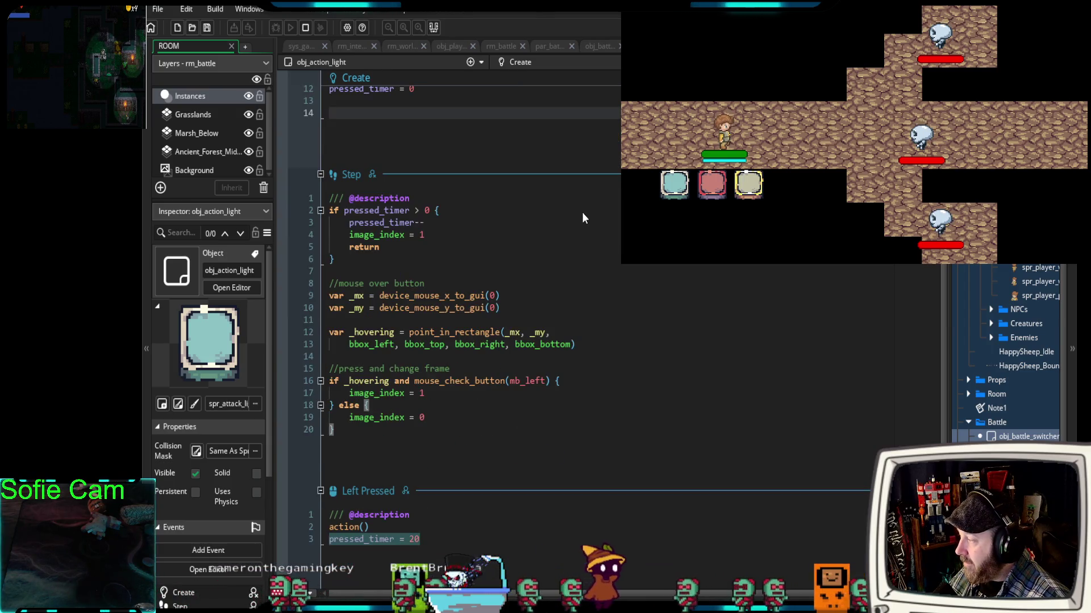
pyautogui.click(392, 443)
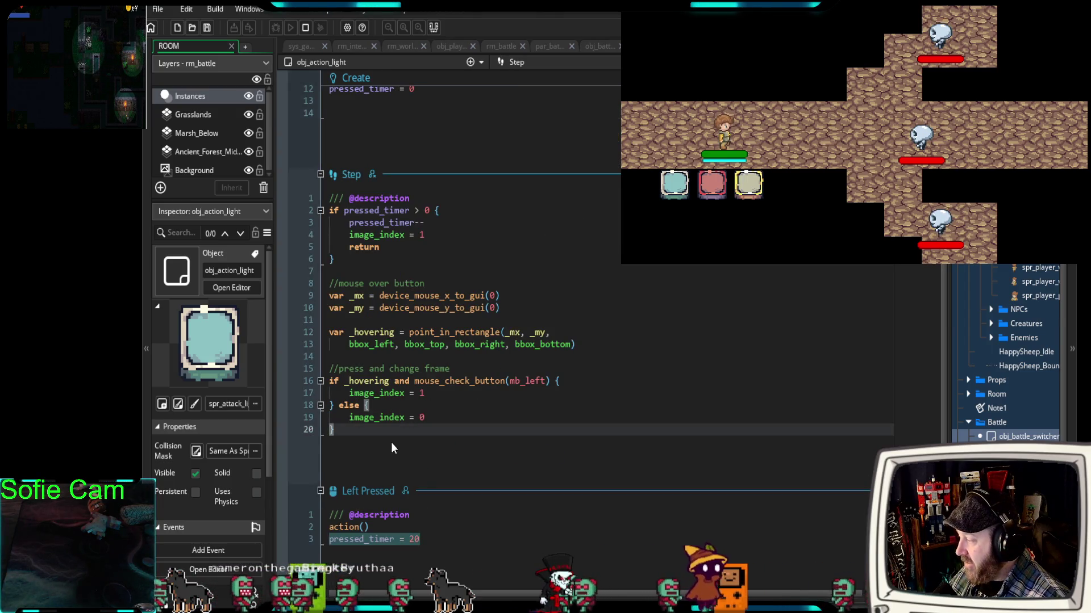
pyautogui.scroll(-1, 381, 441)
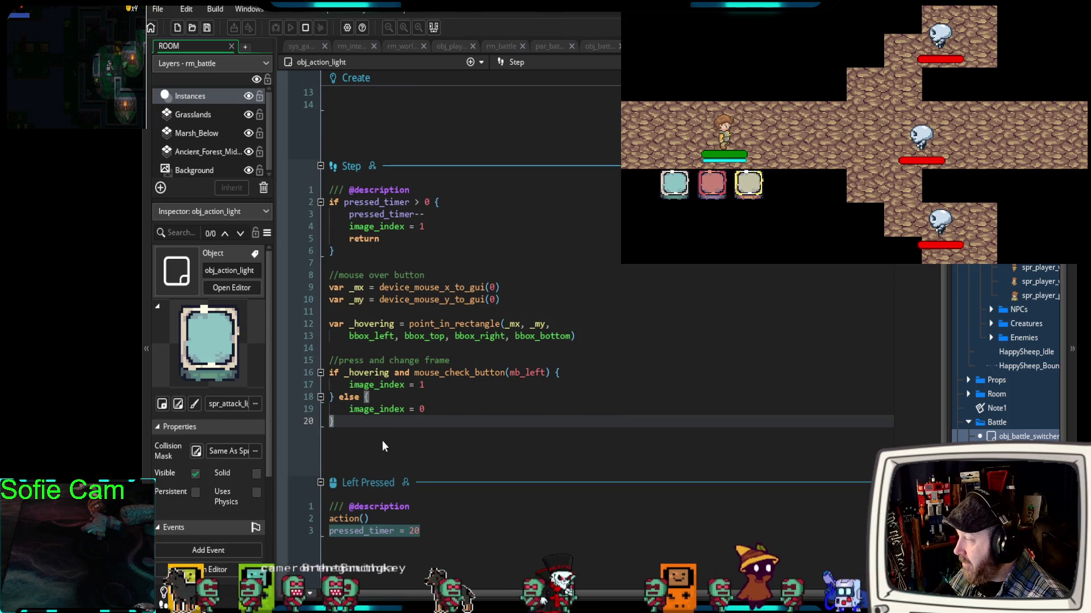
pyautogui.click(433, 532)
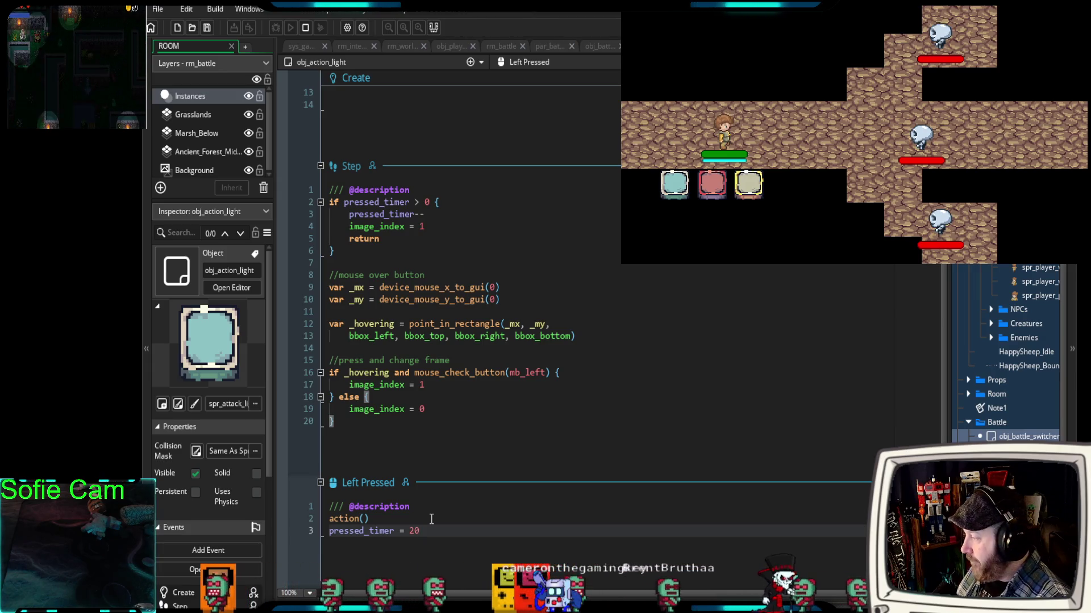
pyautogui.press('Return')
pyautogui.press('Return')
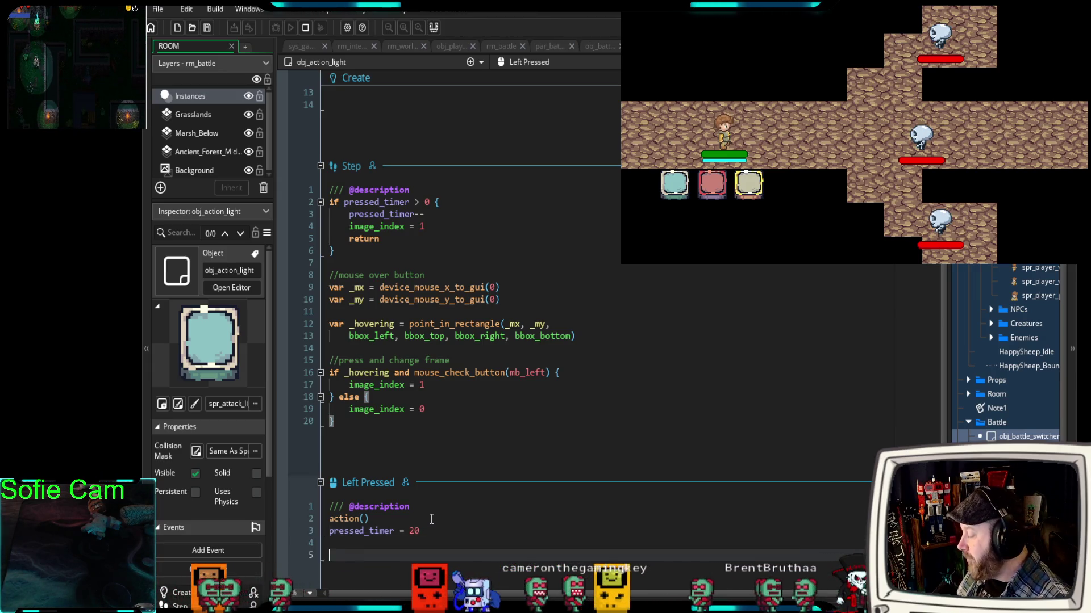
# - Start an 'if obj' line, delete it, and return to obj_battle_player's code
pyautogui.scroll(-1, 426, 508)
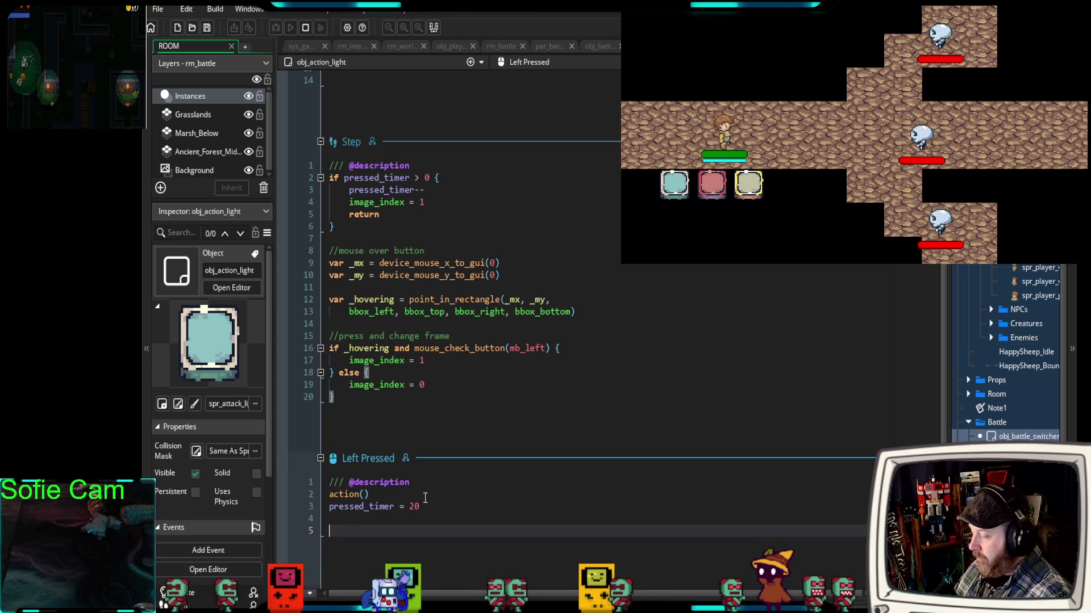
pyautogui.write('if ')
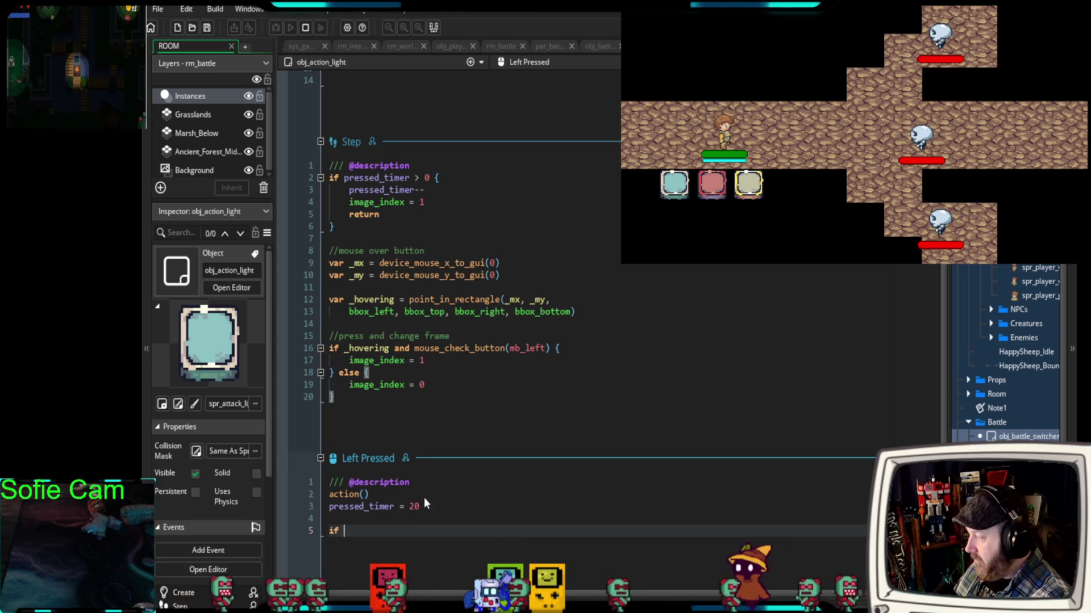
pyautogui.write('obj')
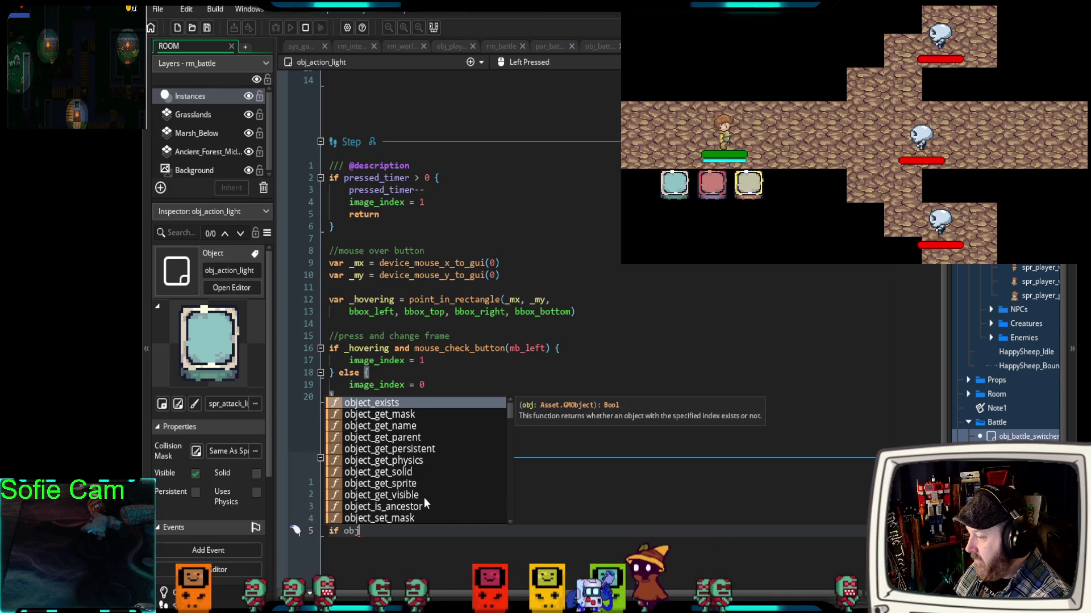
pyautogui.press('BackSpace')
pyautogui.press('BackSpace')
pyautogui.press('BackSpace')
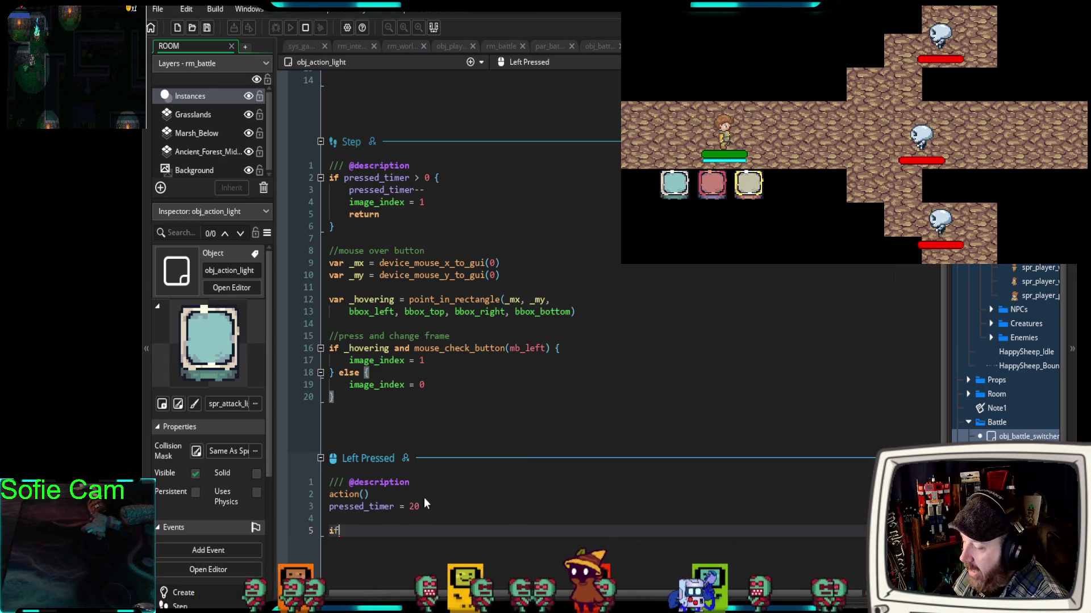
pyautogui.press('BackSpace')
pyautogui.press('BackSpace')
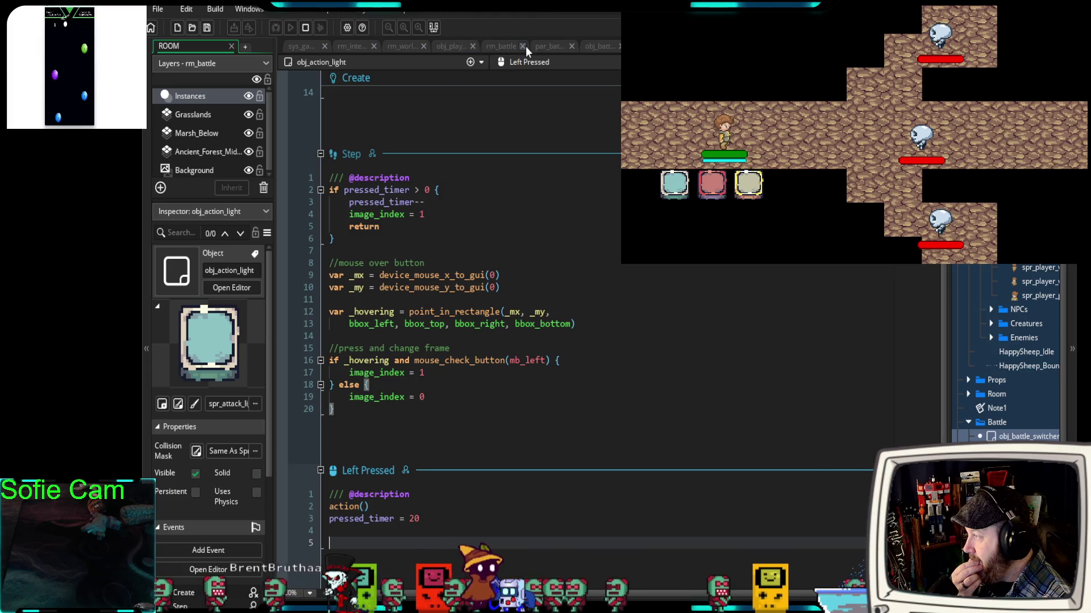
pyautogui.click(597, 48)
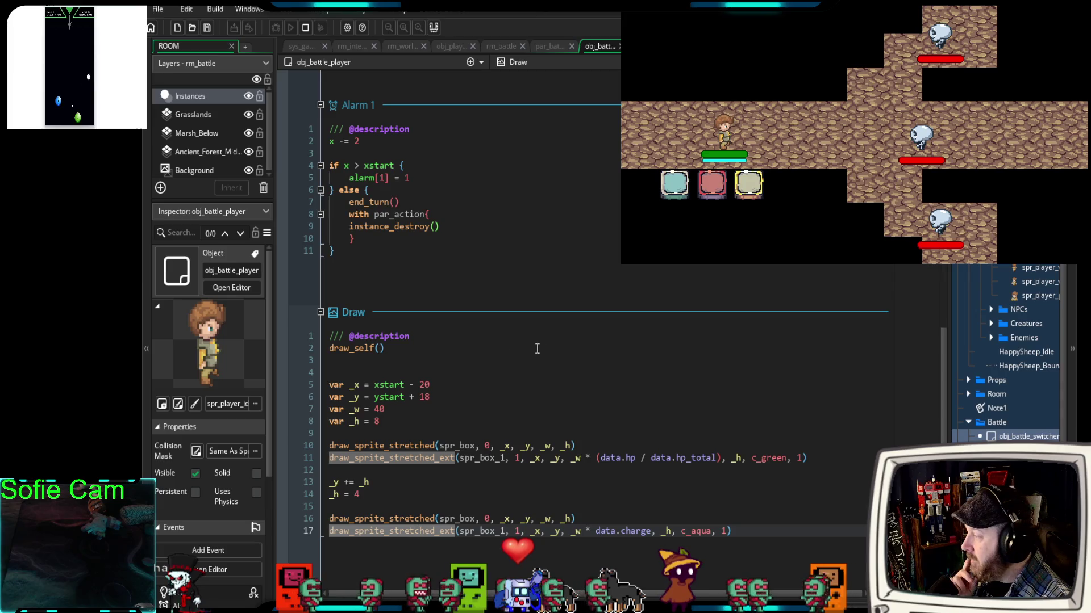
# - Declare charge_attack = function() below the attack function in obj_battle_player's Create event
pyautogui.scroll(10, 518, 340)
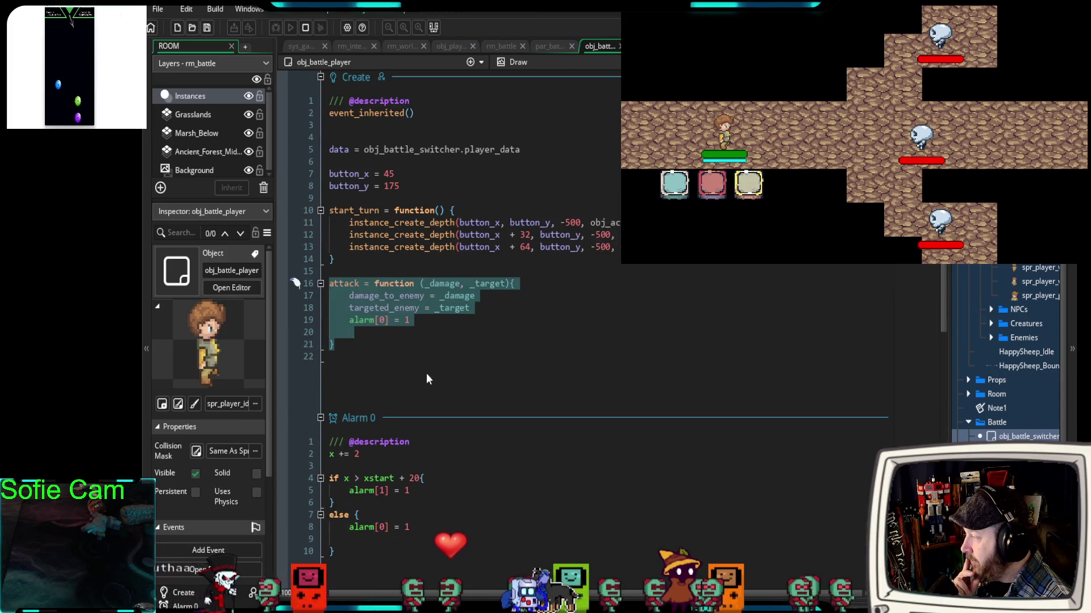
pyautogui.click(397, 355)
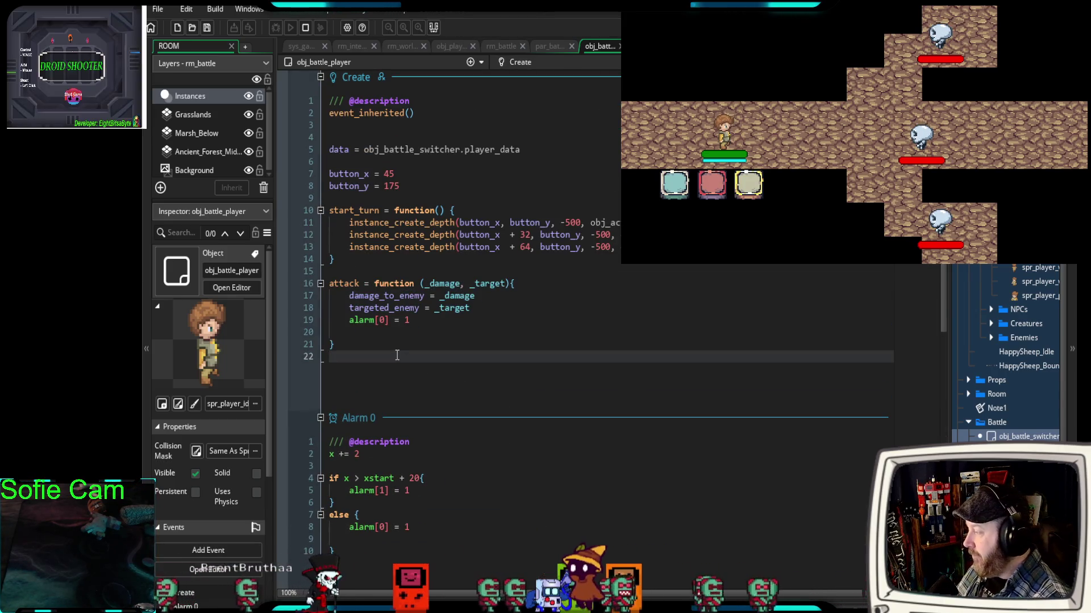
pyautogui.press('Return')
pyautogui.press('Return')
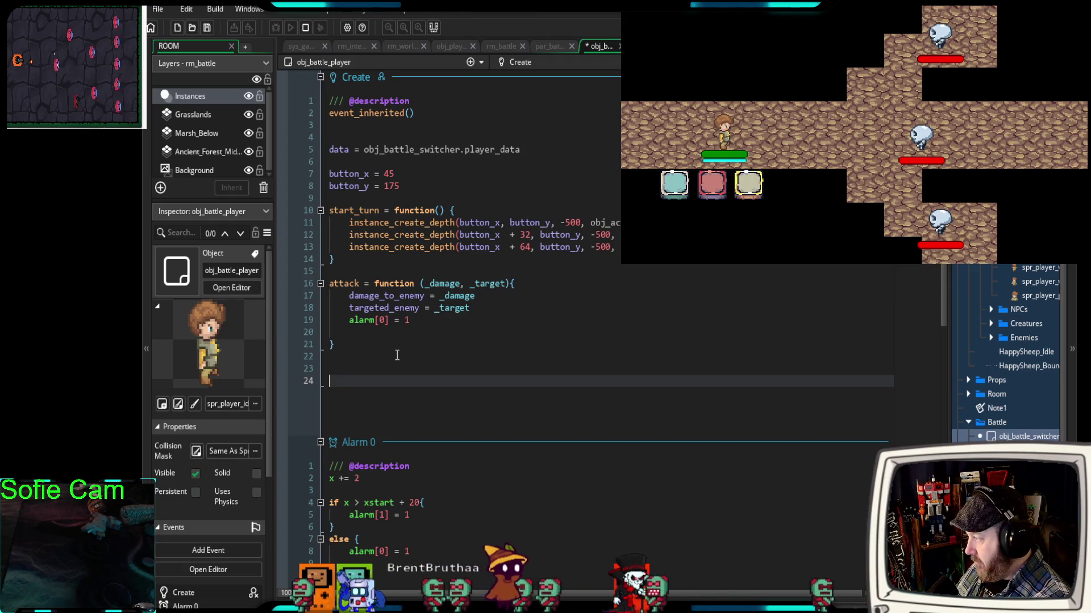
pyautogui.write('cha')
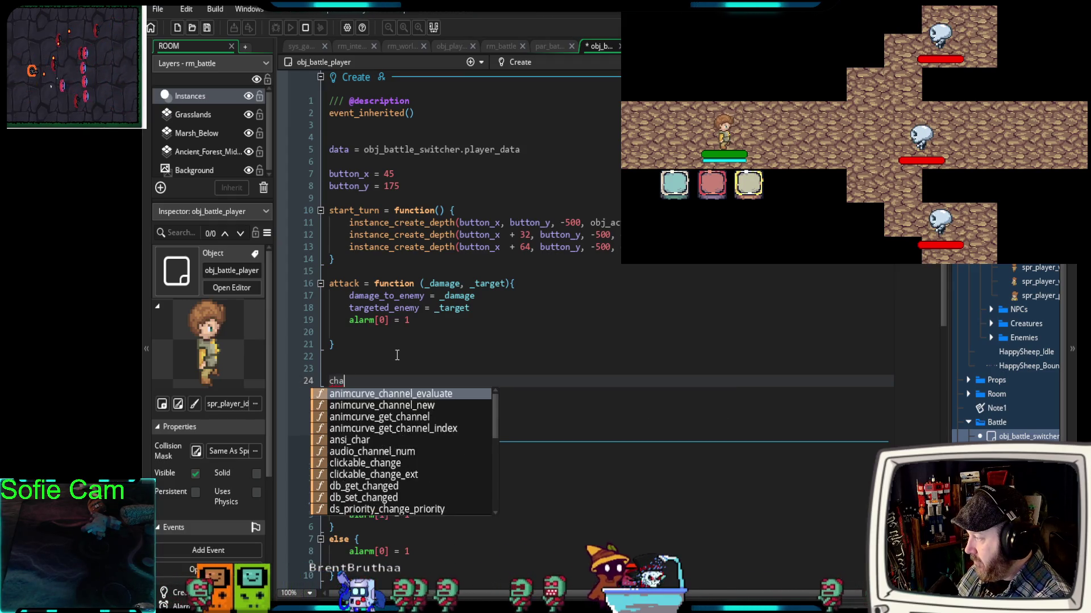
pyautogui.write('rge_attac')
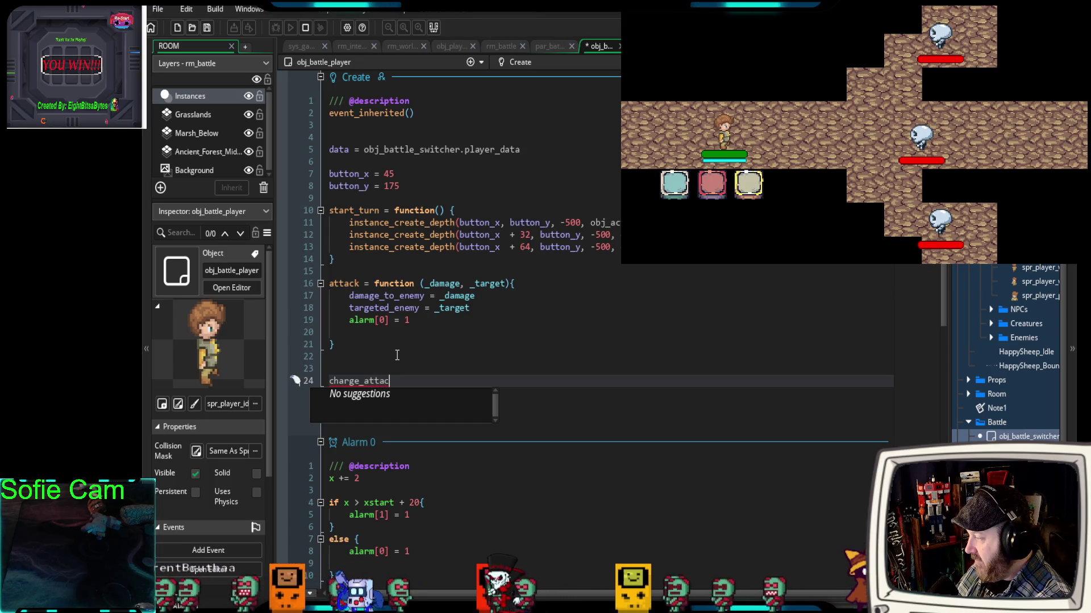
pyautogui.write('k = function')
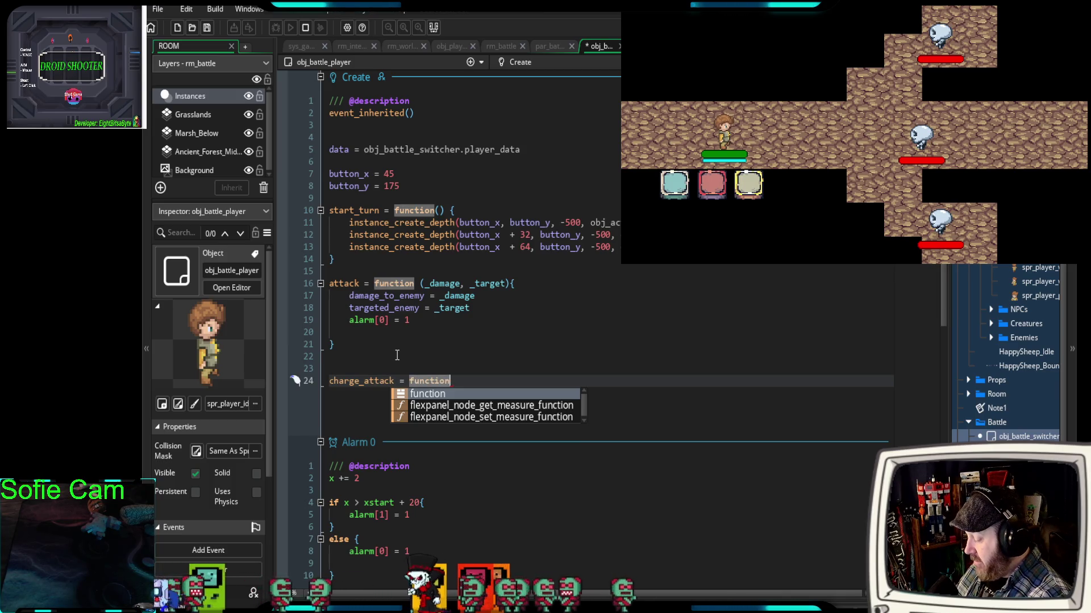
pyautogui.write('() {')
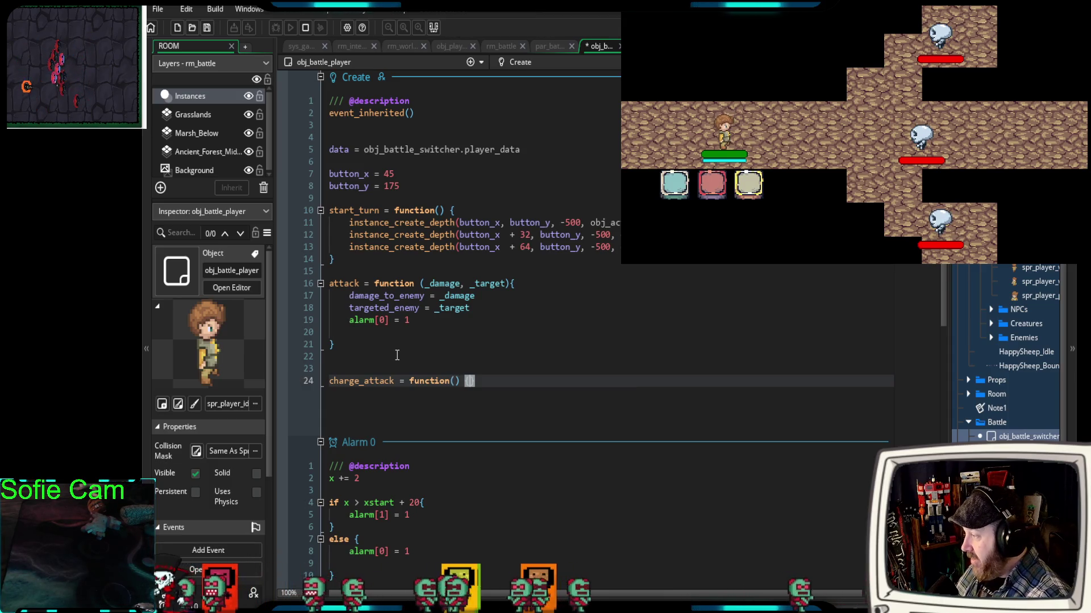
pyautogui.press('Return')
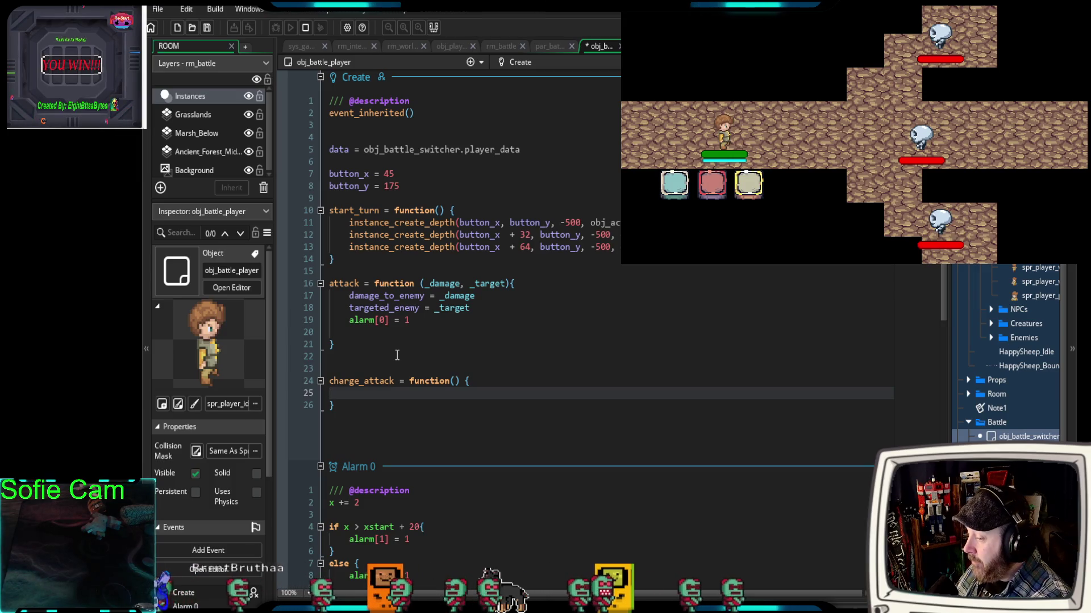
# - Make charge_attack's body reduce data.charge by 0.2, then switch to obj_action_light's code
pyautogui.write('o')
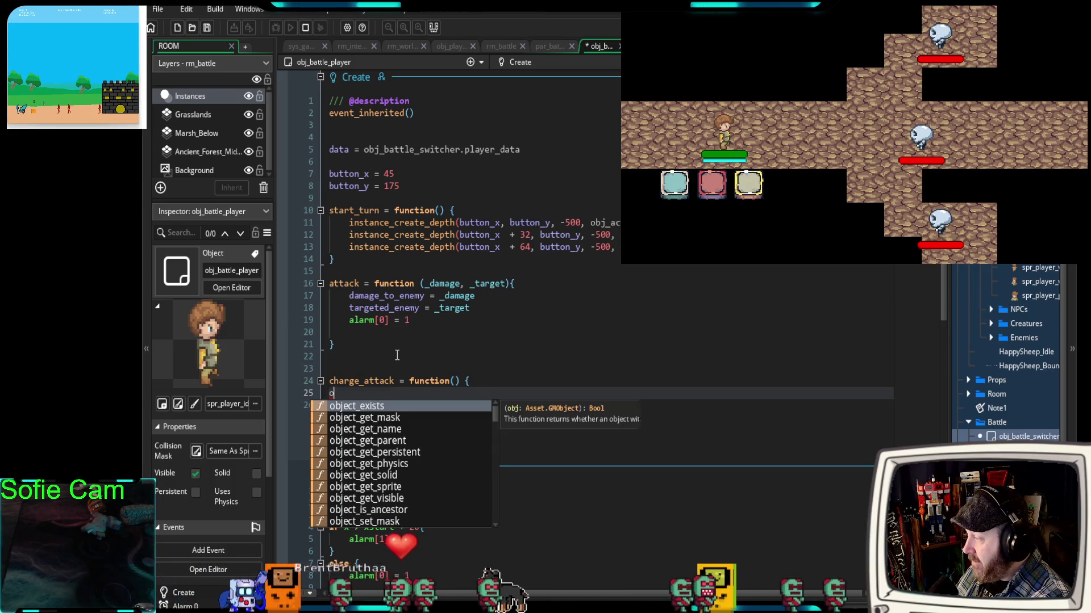
pyautogui.write('bj_')
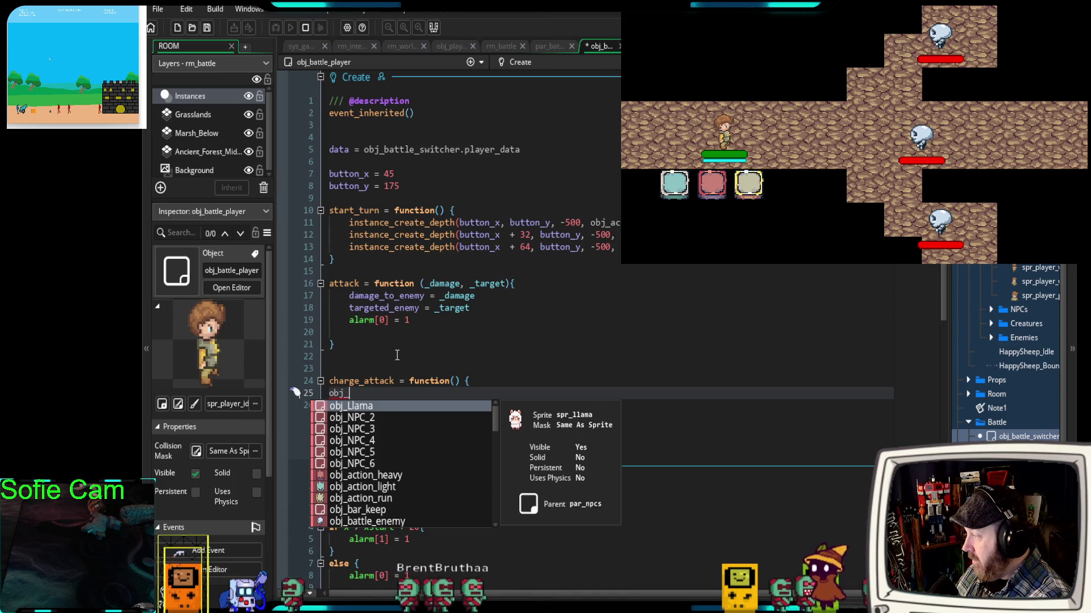
pyautogui.press('BackSpace')
pyautogui.press('BackSpace')
pyautogui.press('BackSpace')
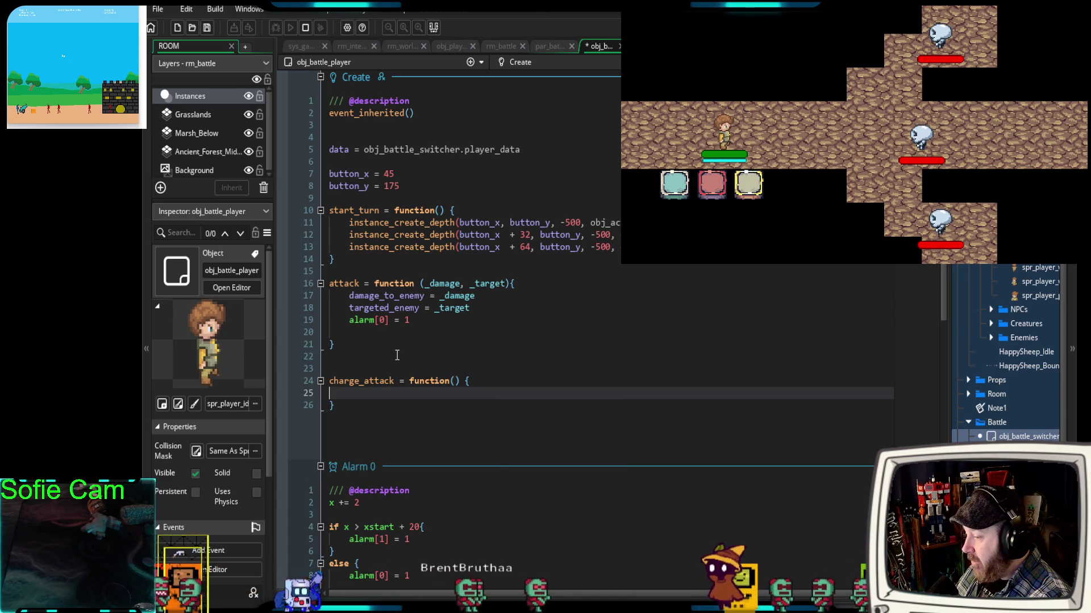
pyautogui.write('data.charge -=./')
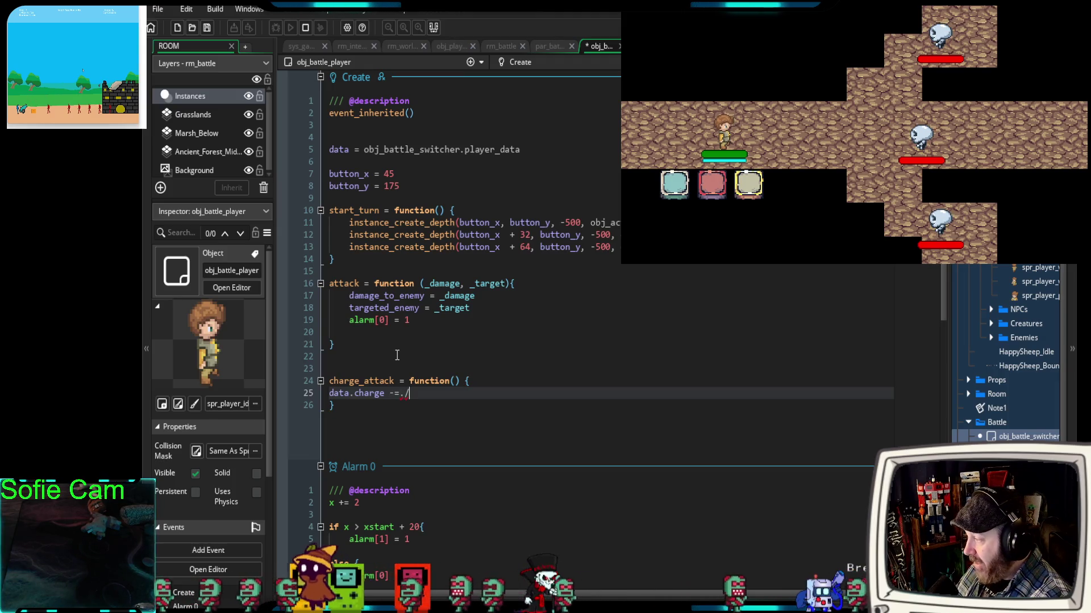
pyautogui.write('0')
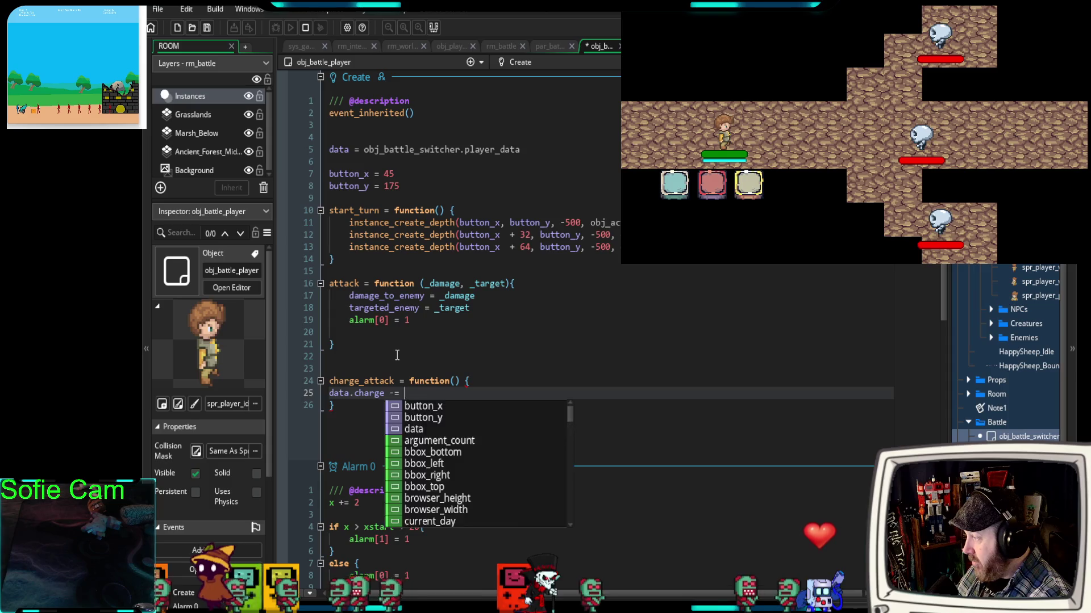
pyautogui.write('.2')
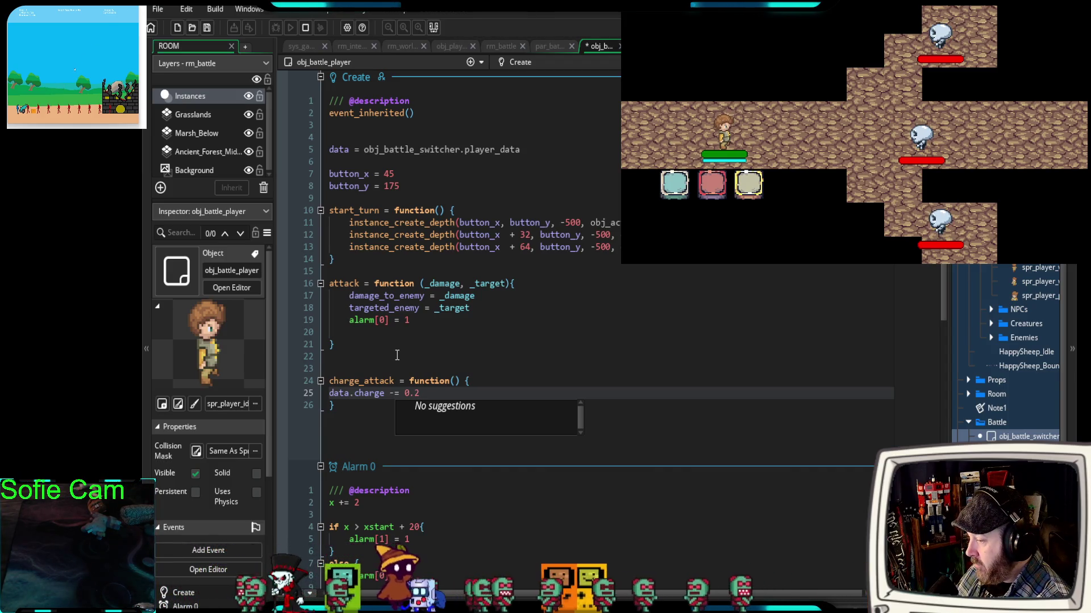
pyautogui.press('Return')
pyautogui.write('if')
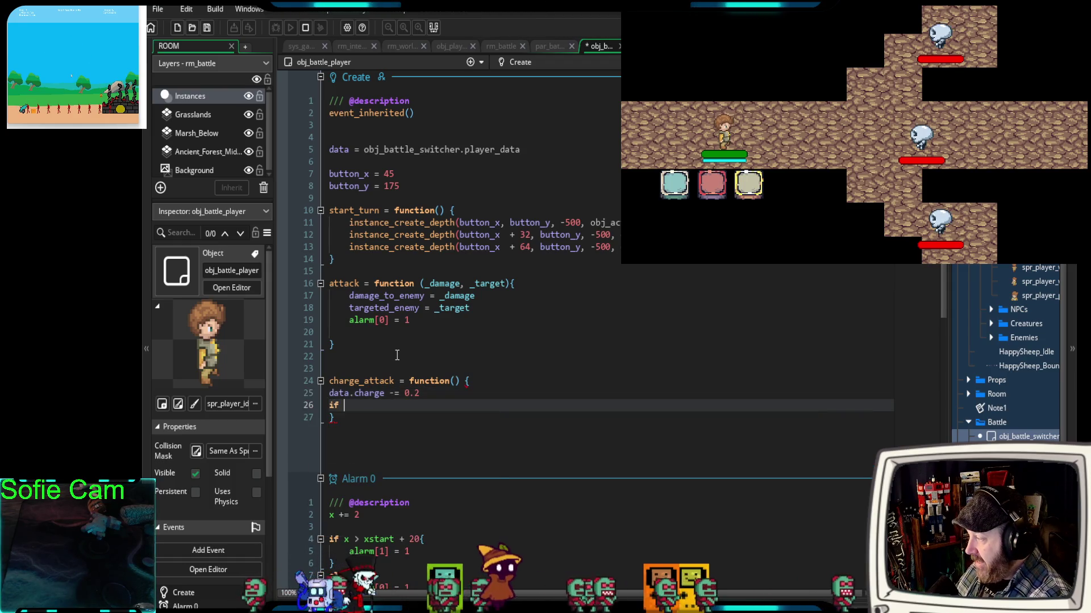
pyautogui.write('data.c')
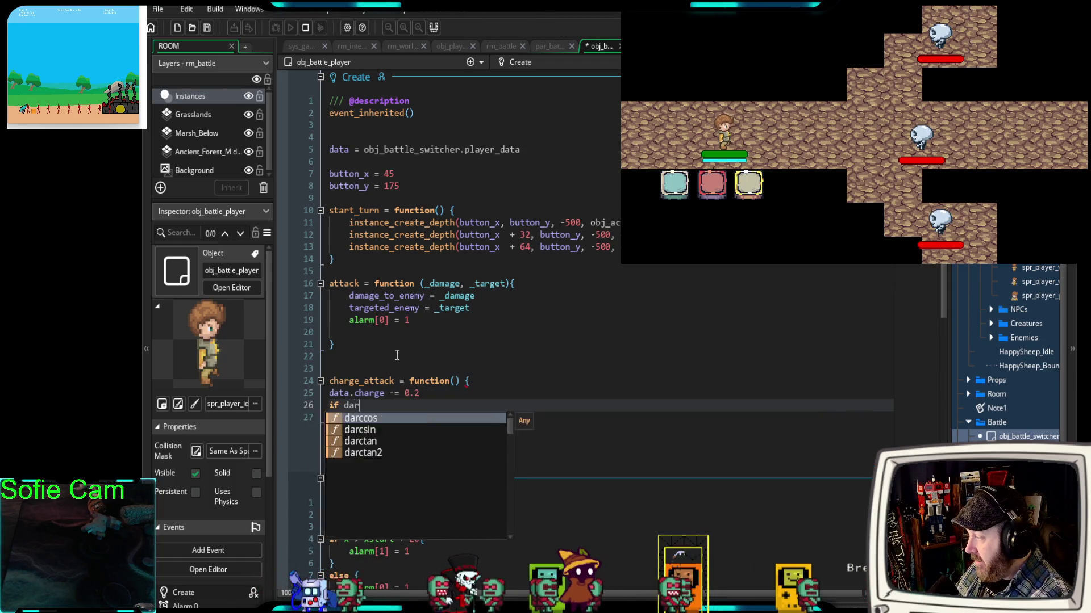
pyautogui.write('harge')
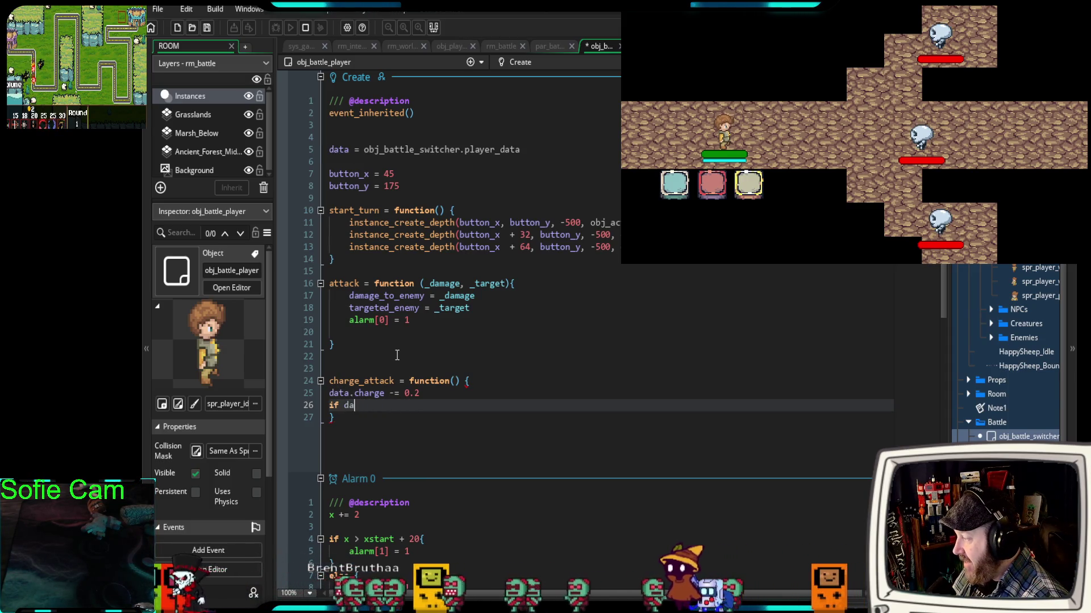
pyautogui.press('BackSpace')
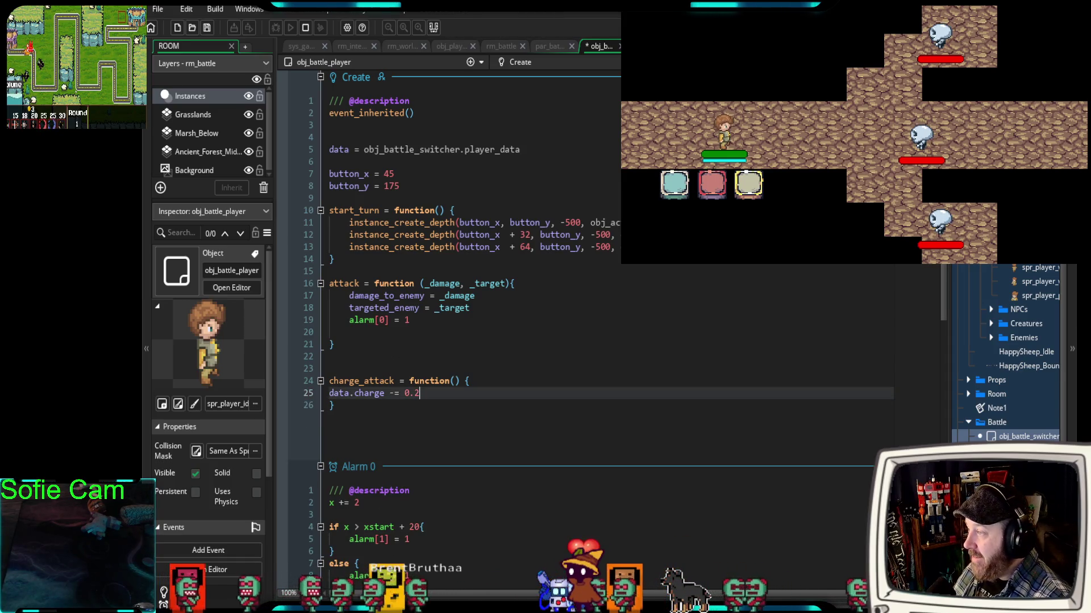
pyautogui.hotkey('ctrl', 'Tab')
pyautogui.scroll(-1, 558, 364)
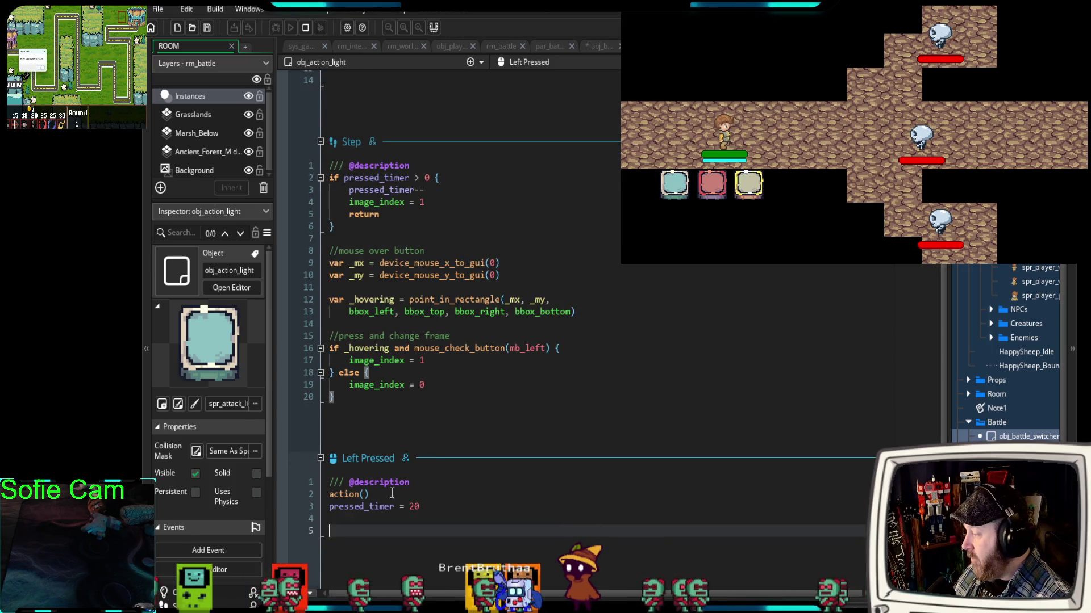
pyautogui.click(369, 515)
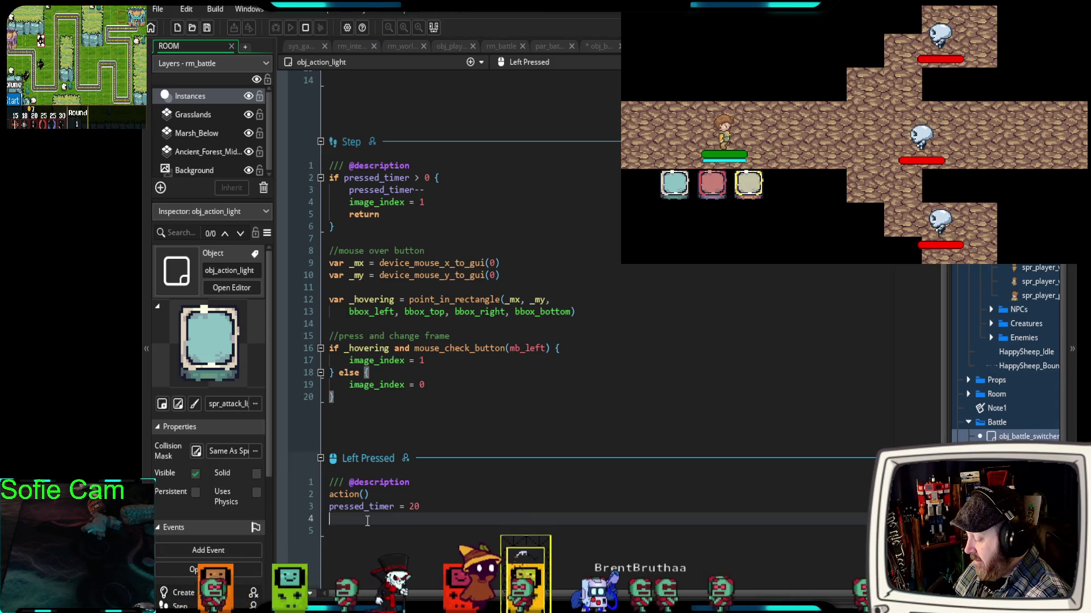
pyautogui.write('charg')
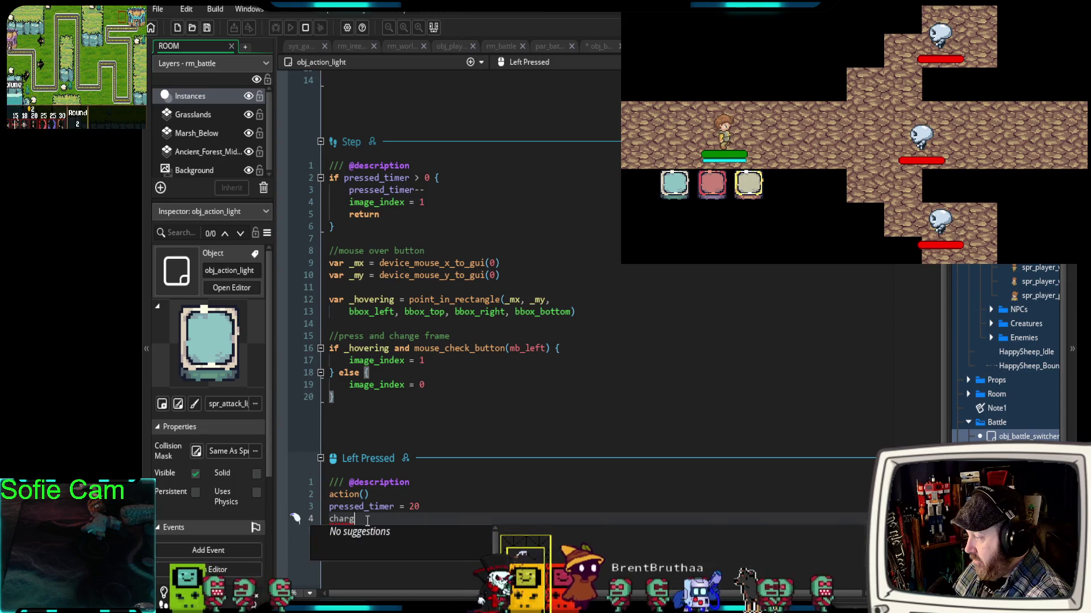
pyautogui.write('e_att')
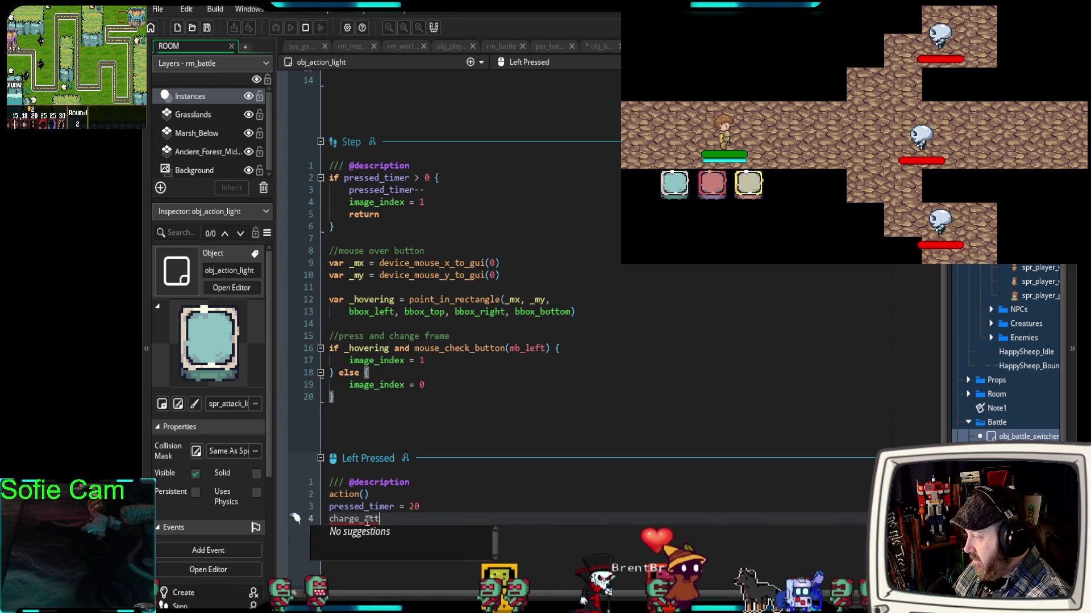
pyautogui.write('ack(')
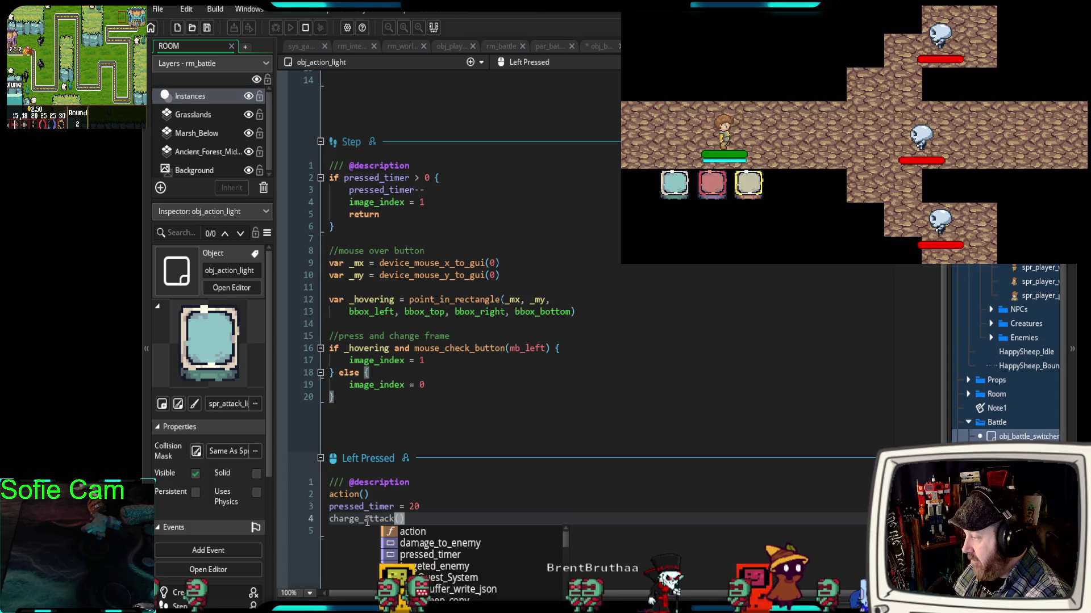
pyautogui.click(359, 536)
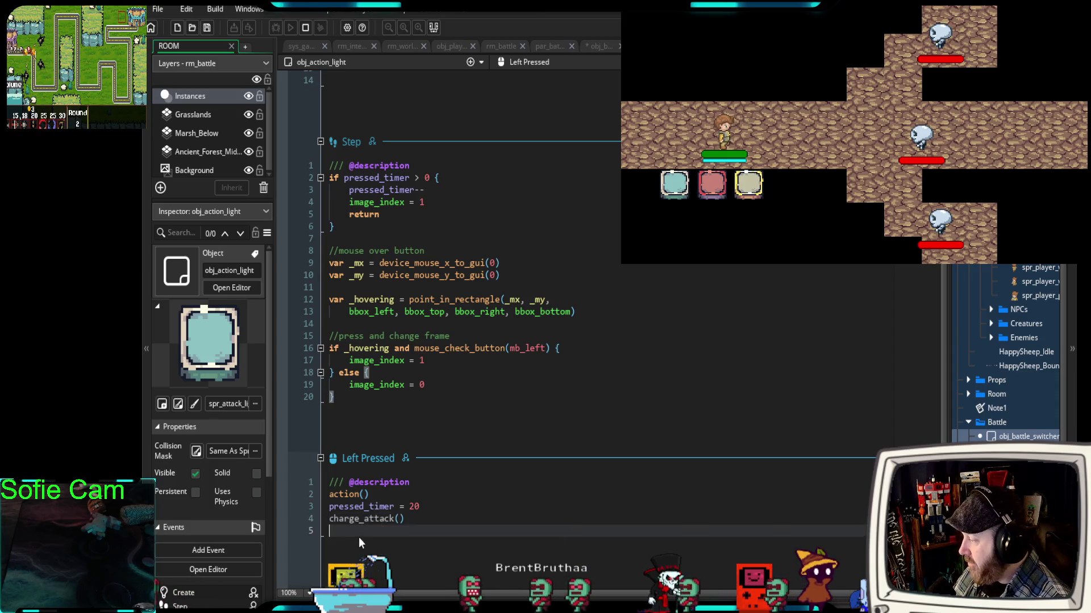
pyautogui.click(331, 520)
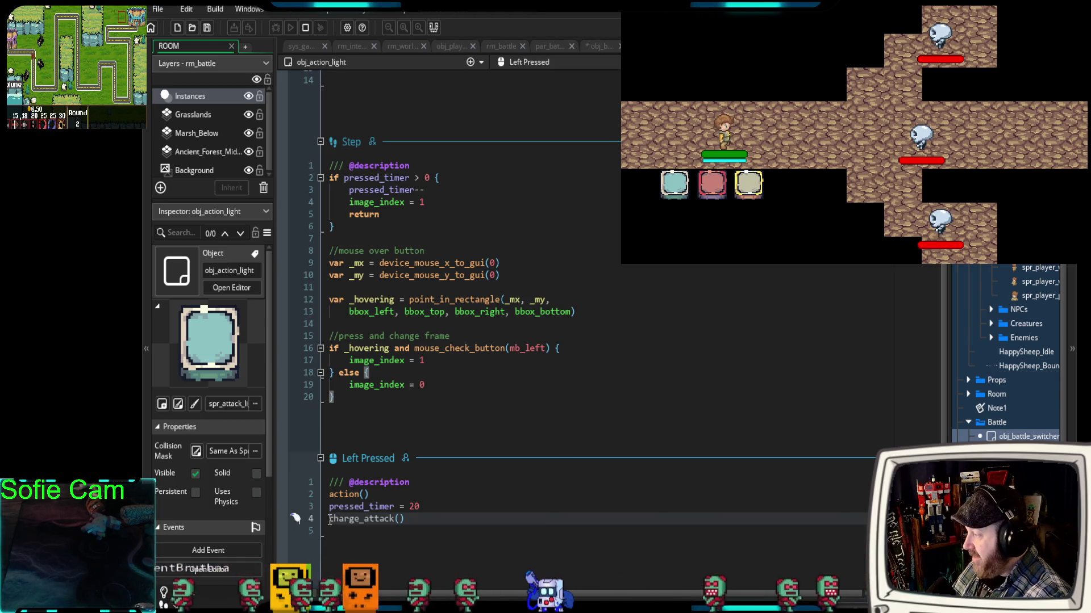
pyautogui.write('obj_p')
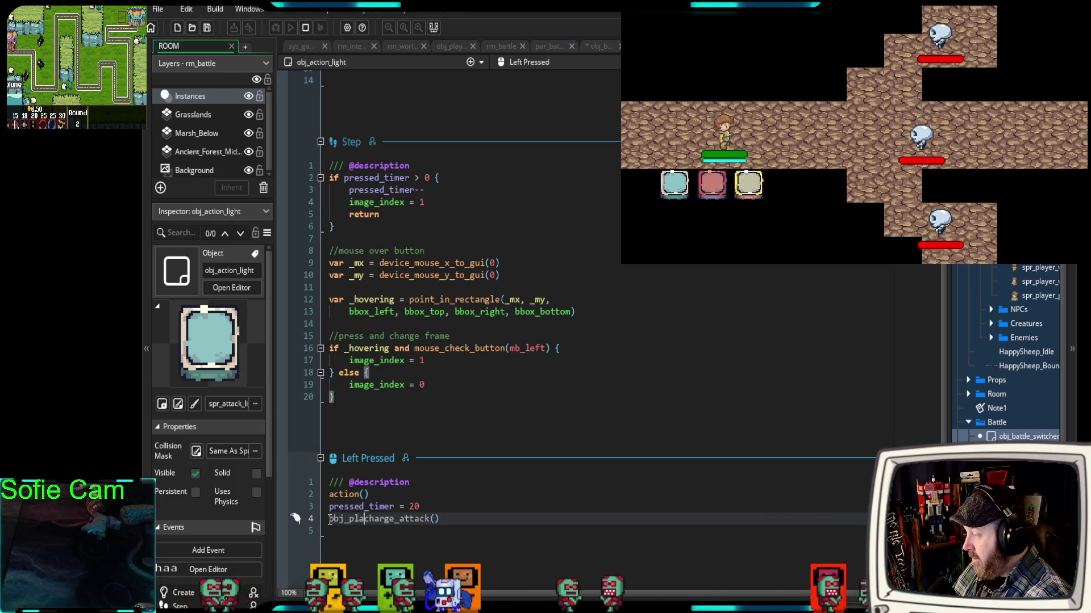
pyautogui.press('BackSpace')
pyautogui.write('battle_')
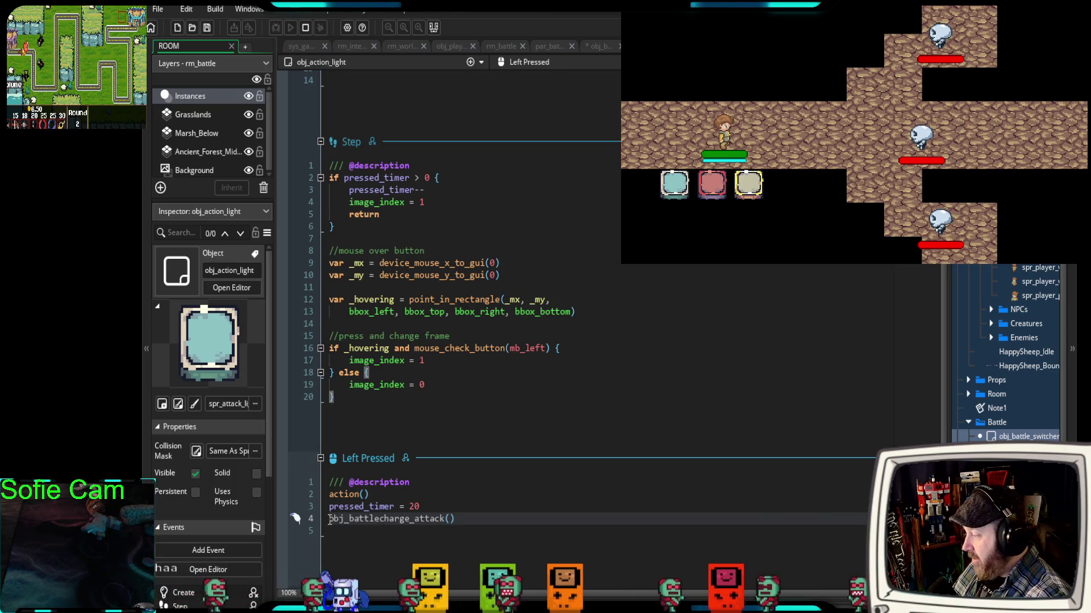
pyautogui.write('player.')
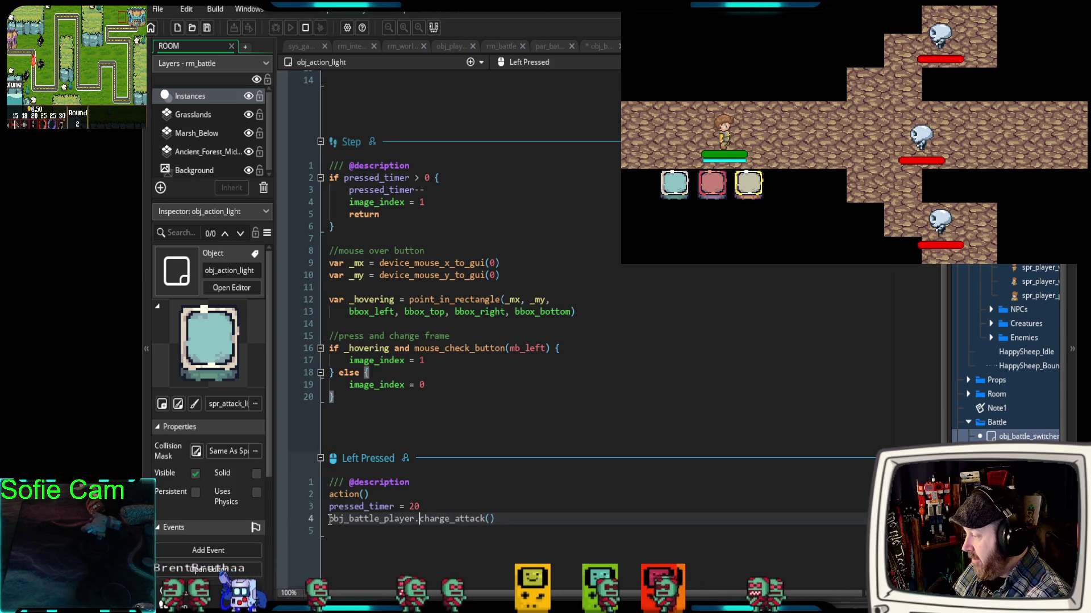
pyautogui.click(428, 538)
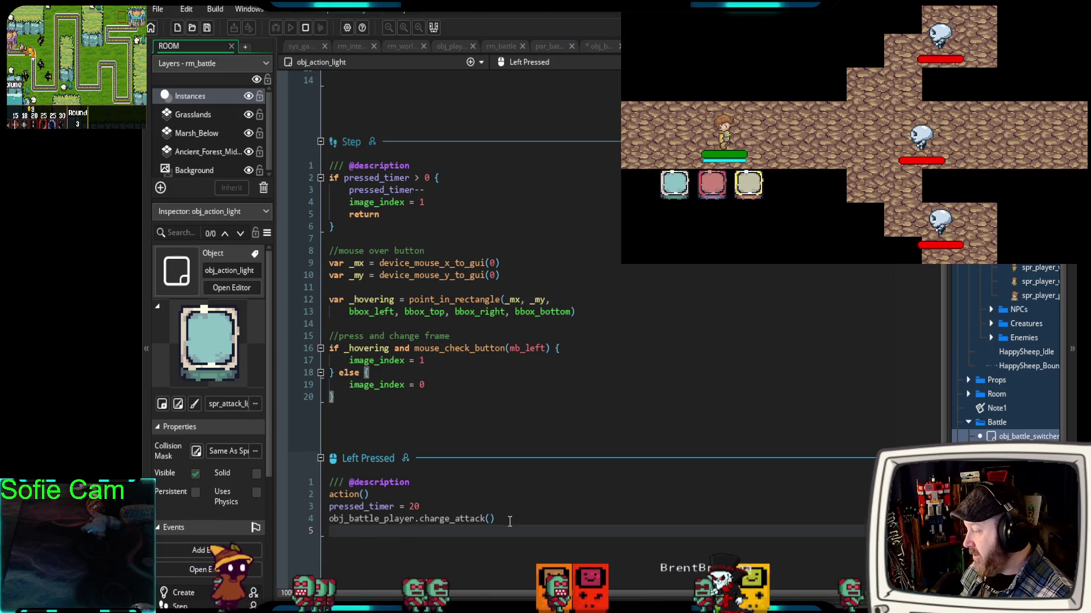
pyautogui.click(319, 530)
pyautogui.moveTo(318, 529); pyautogui.dragTo(319, 518)
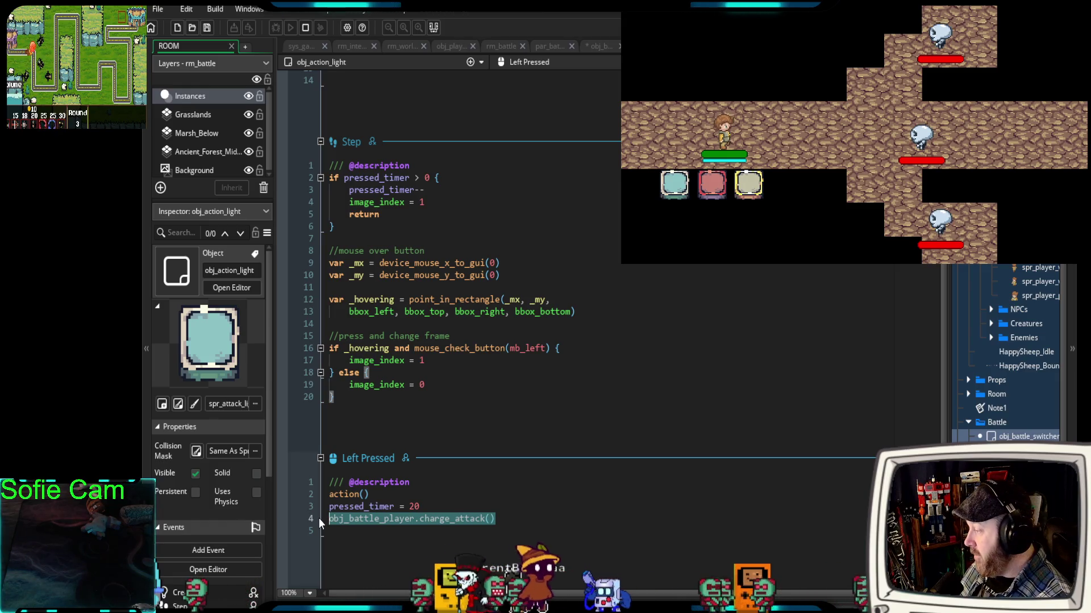
pyautogui.press('BackSpace')
pyautogui.click(351, 496)
# - Add a new line inside the action function, then return to obj_battle_player's Create code
pyautogui.scroll(5, 373, 470)
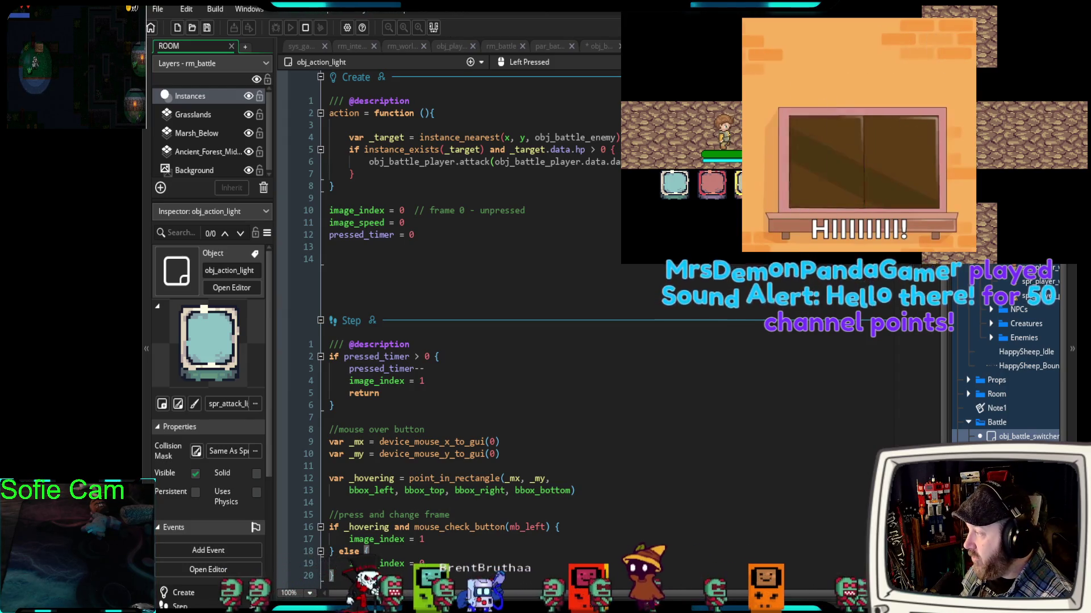
pyautogui.click(354, 175)
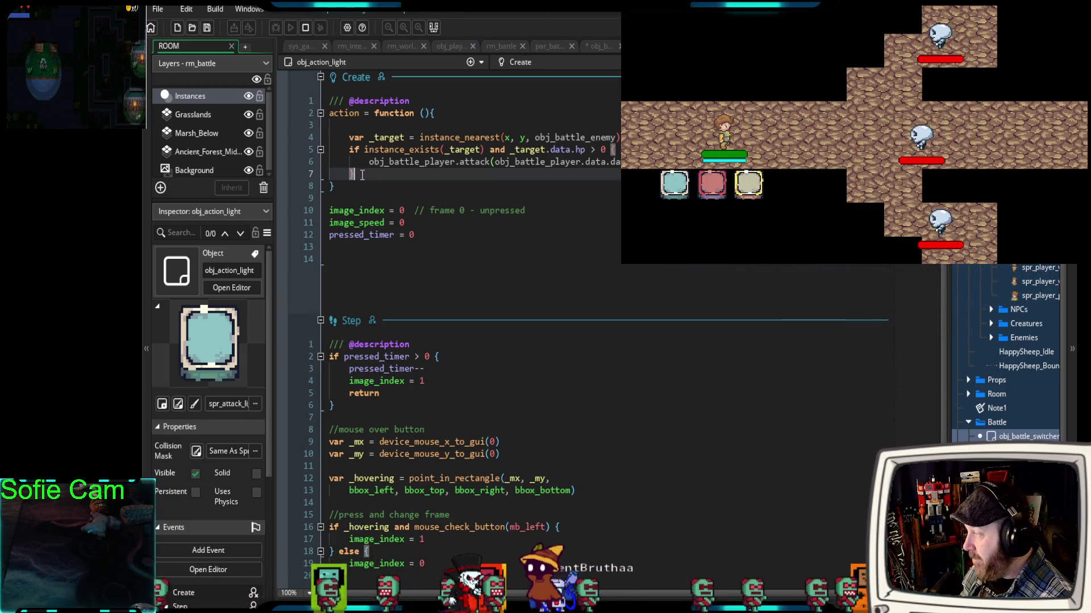
pyautogui.press('Return')
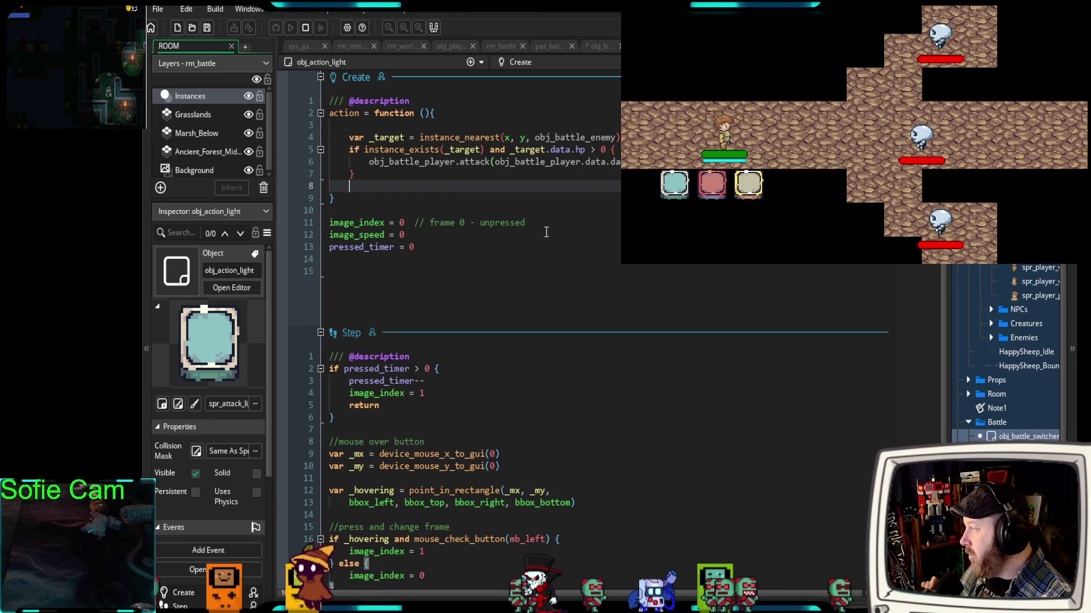
pyautogui.scroll(-5, 545, 231)
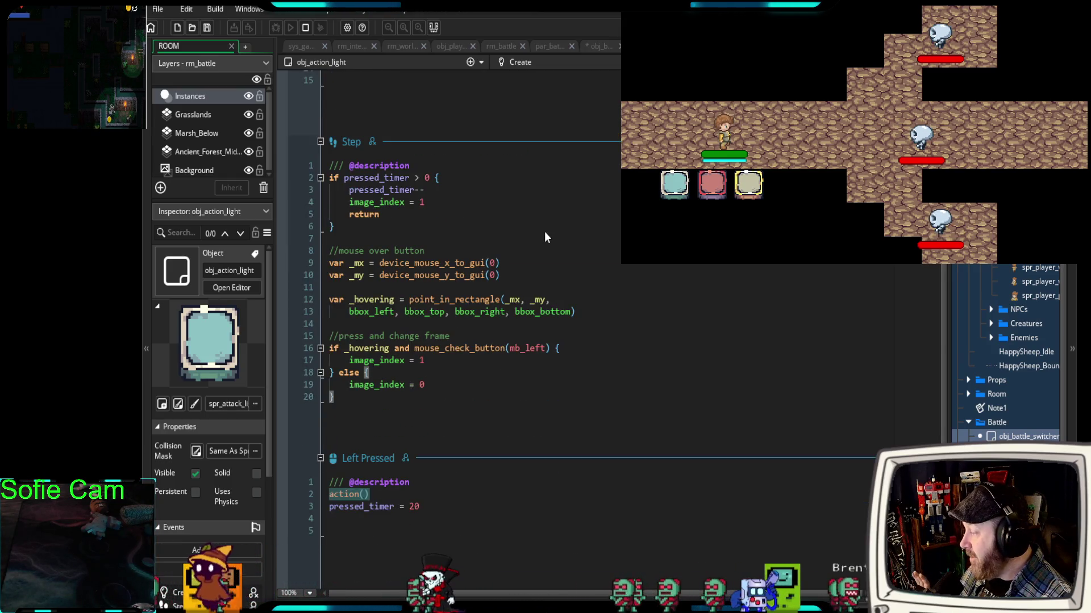
pyautogui.scroll(5, 545, 232)
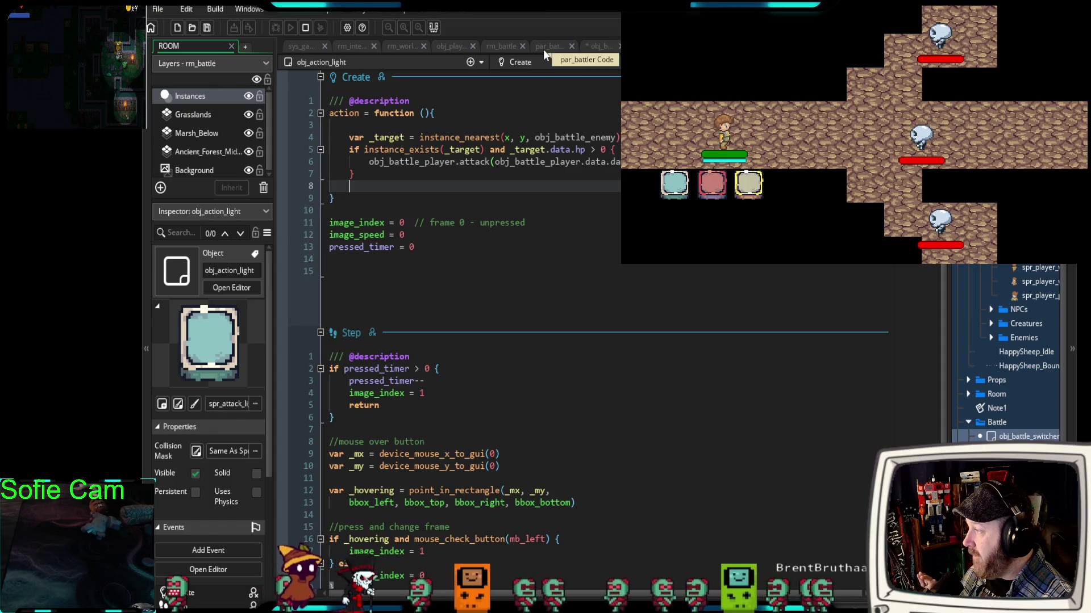
pyautogui.click(598, 46)
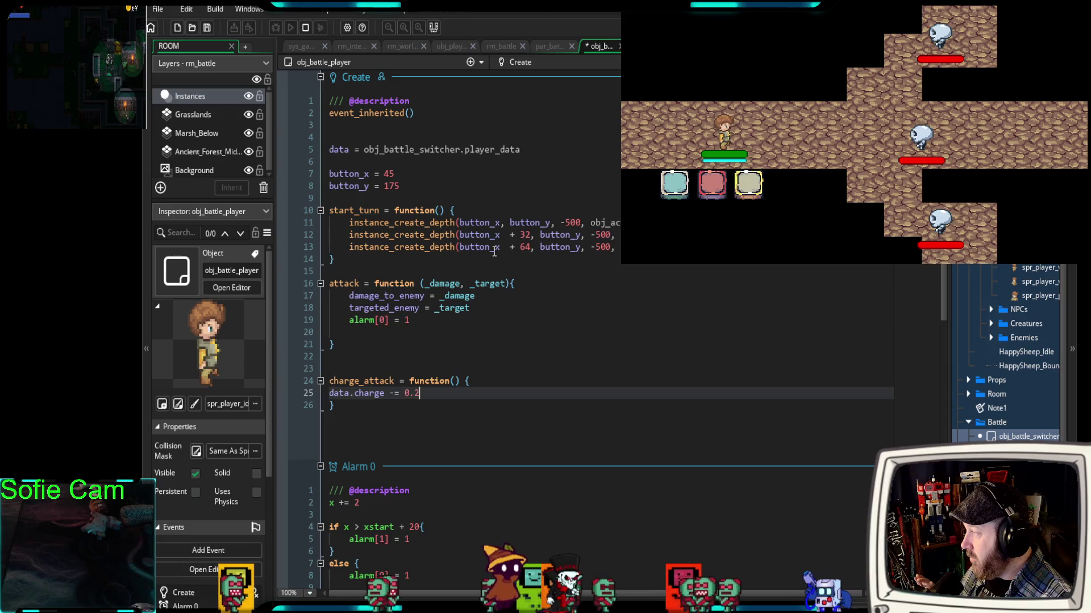
pyautogui.scroll(-2, 494, 252)
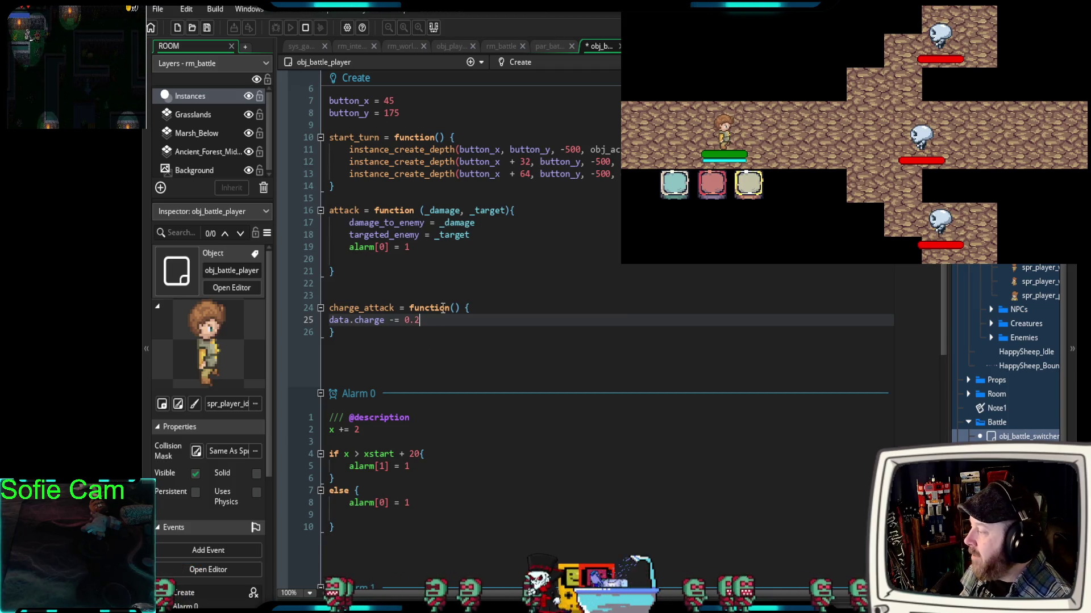
pyautogui.moveTo(460, 307); pyautogui.dragTo(330, 312)
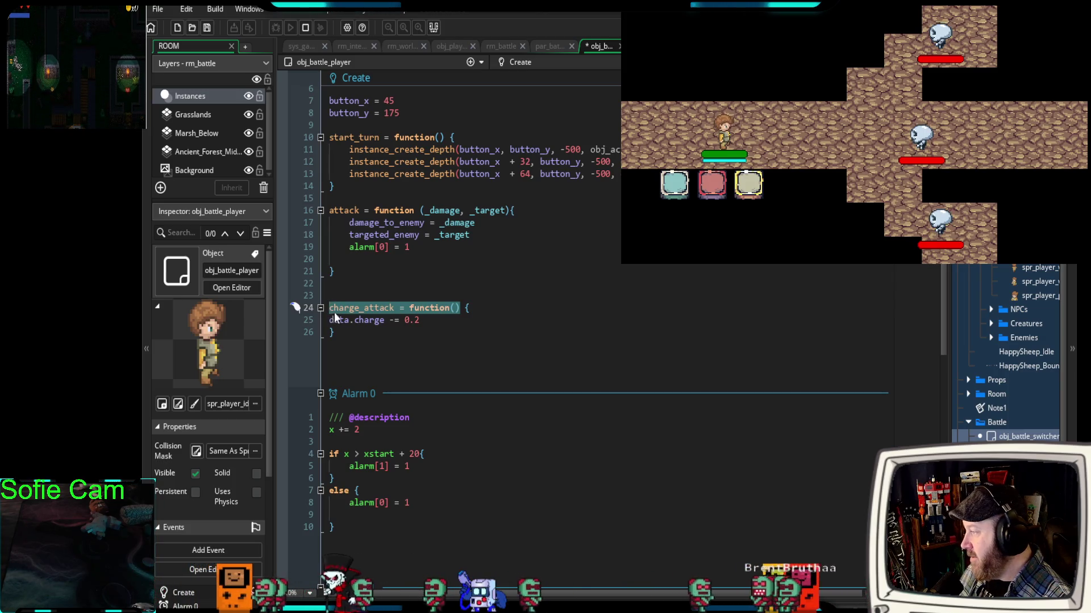
pyautogui.write('f')
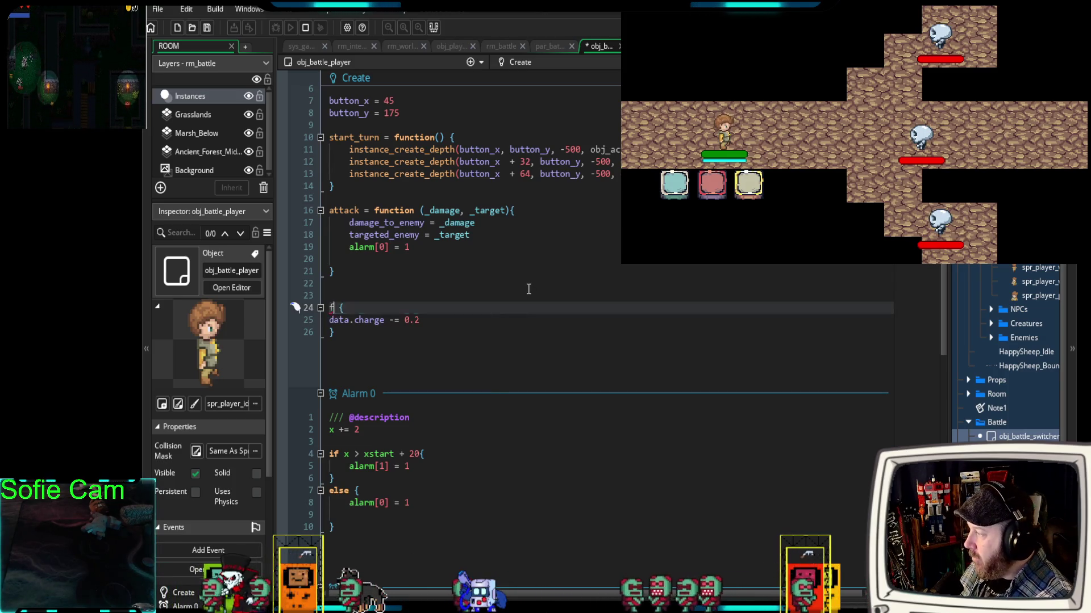
pyautogui.write('unction')
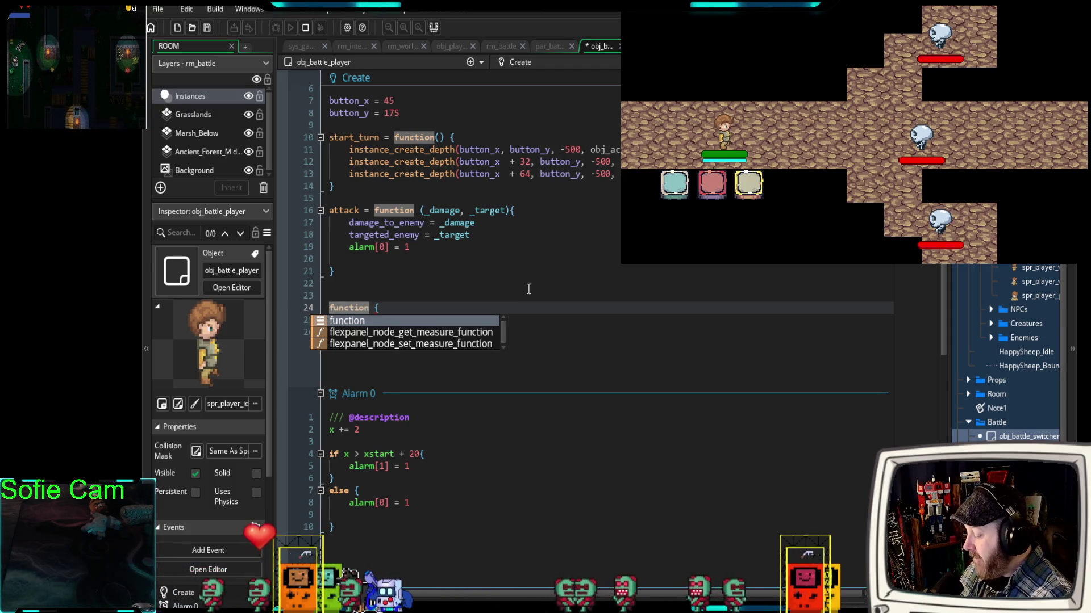
pyautogui.write(' =')
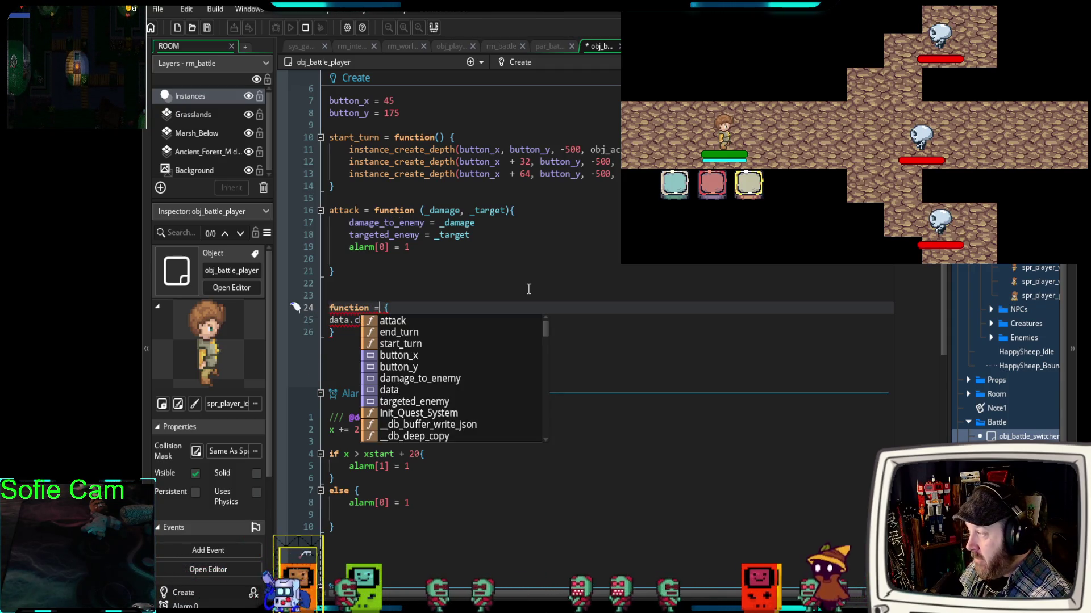
pyautogui.write(' cha ')
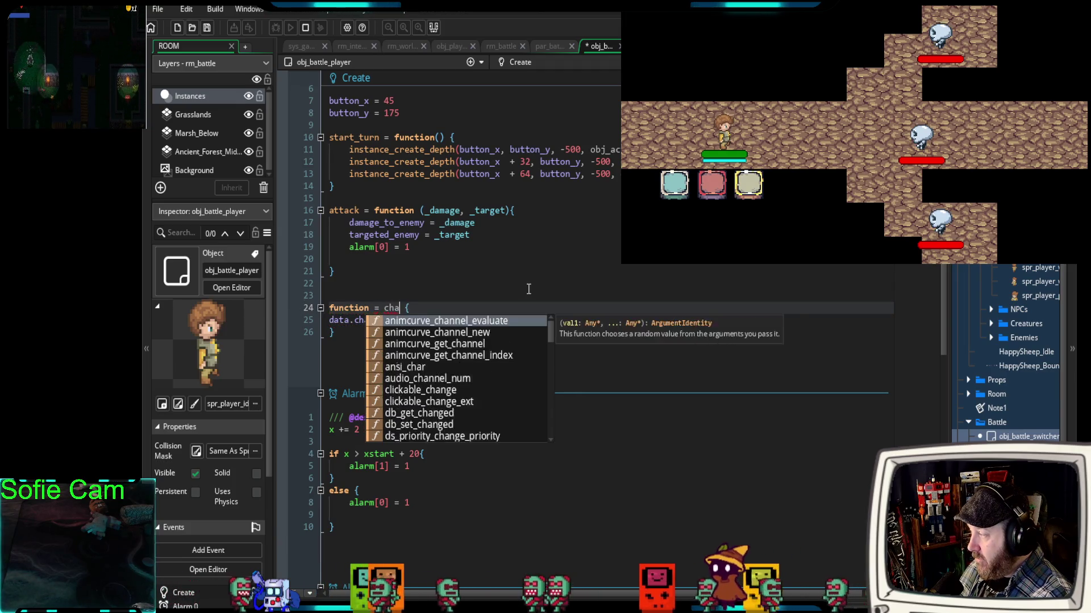
pyautogui.write('rge_')
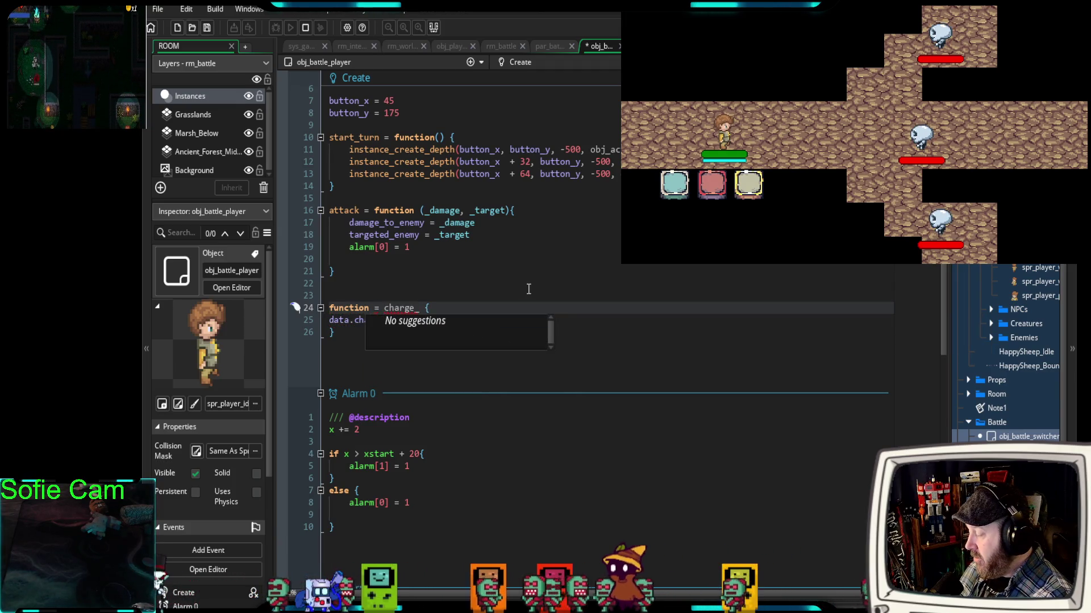
pyautogui.write('attack')
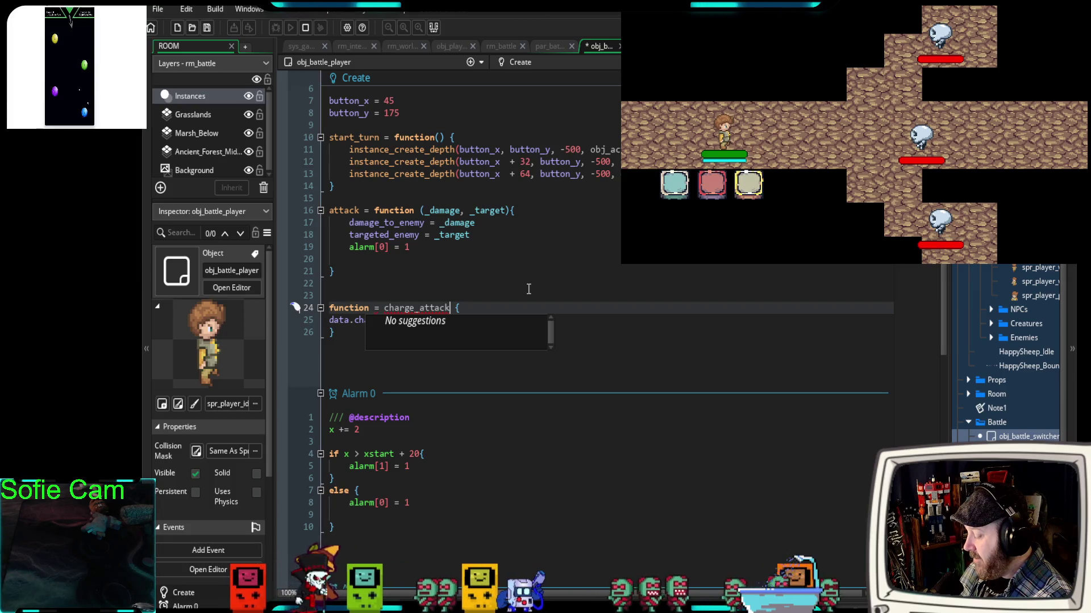
pyautogui.write('(')
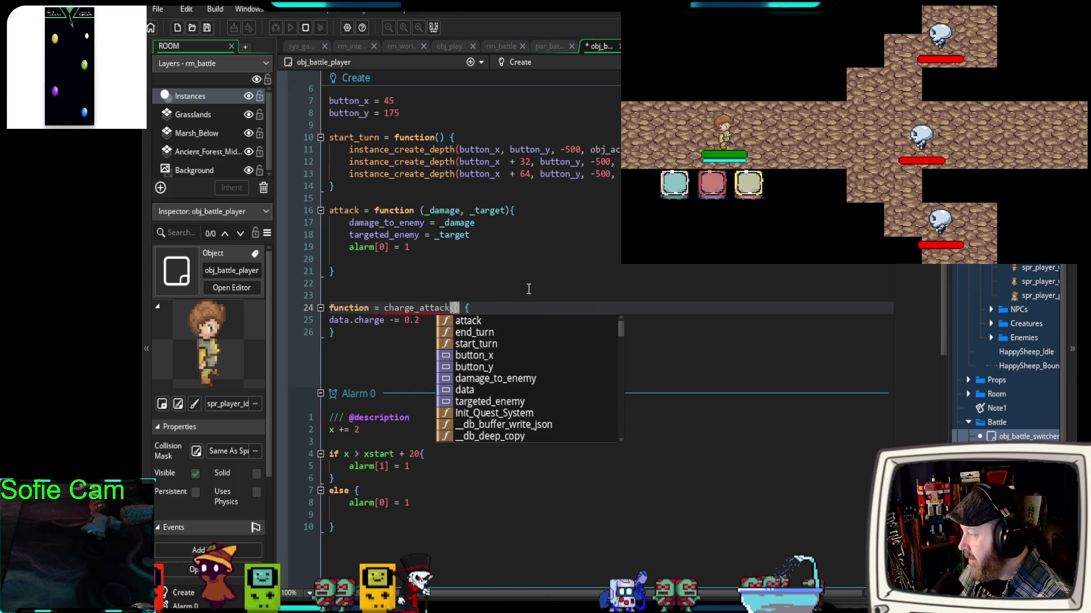
pyautogui.click(370, 352)
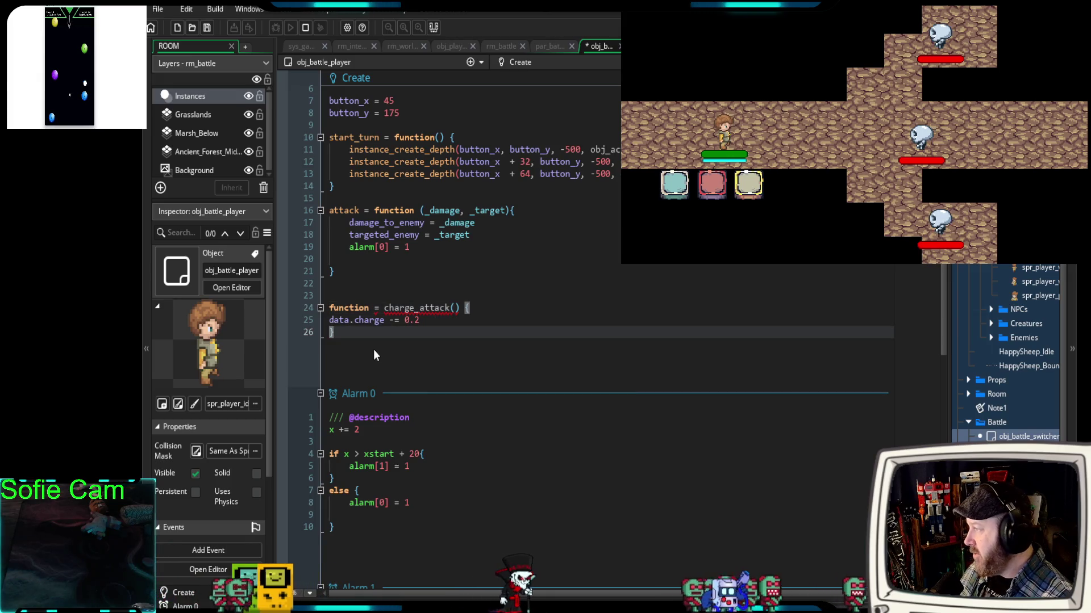
pyautogui.click(372, 308)
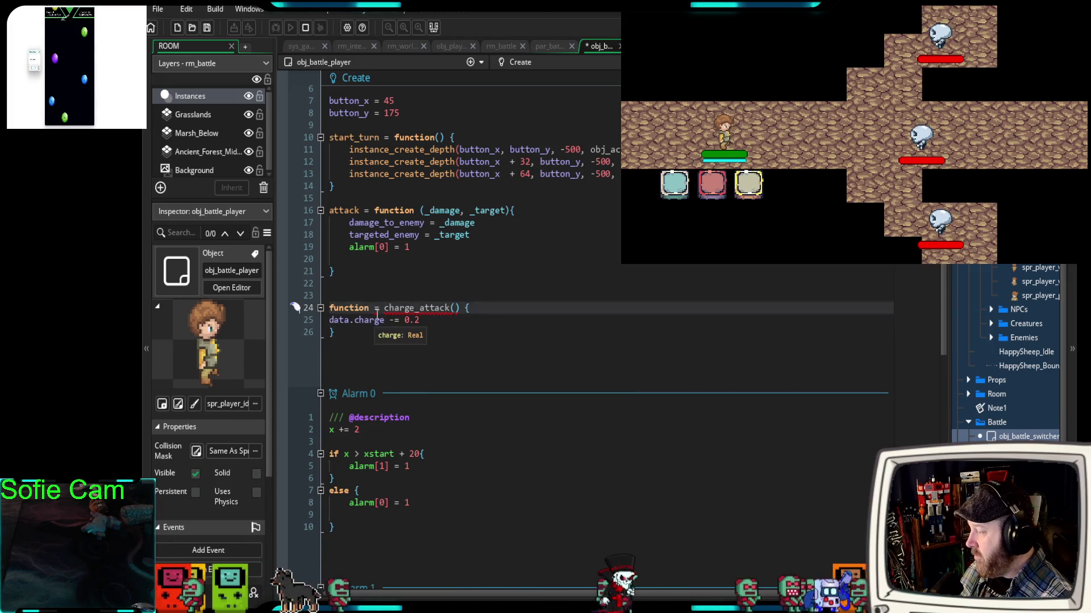
pyautogui.write('(')
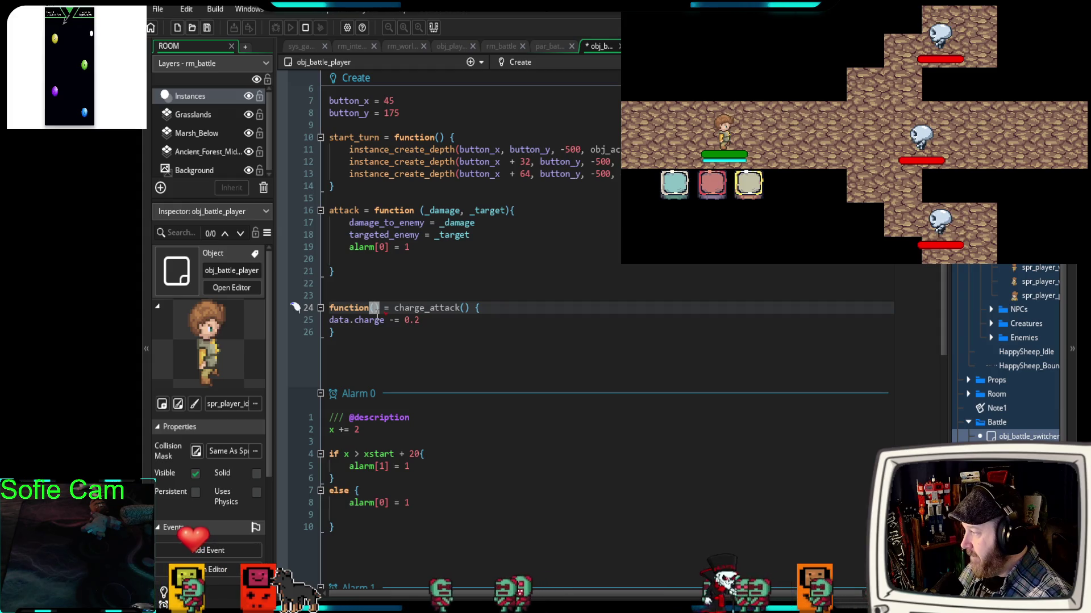
pyautogui.press('BackSpace')
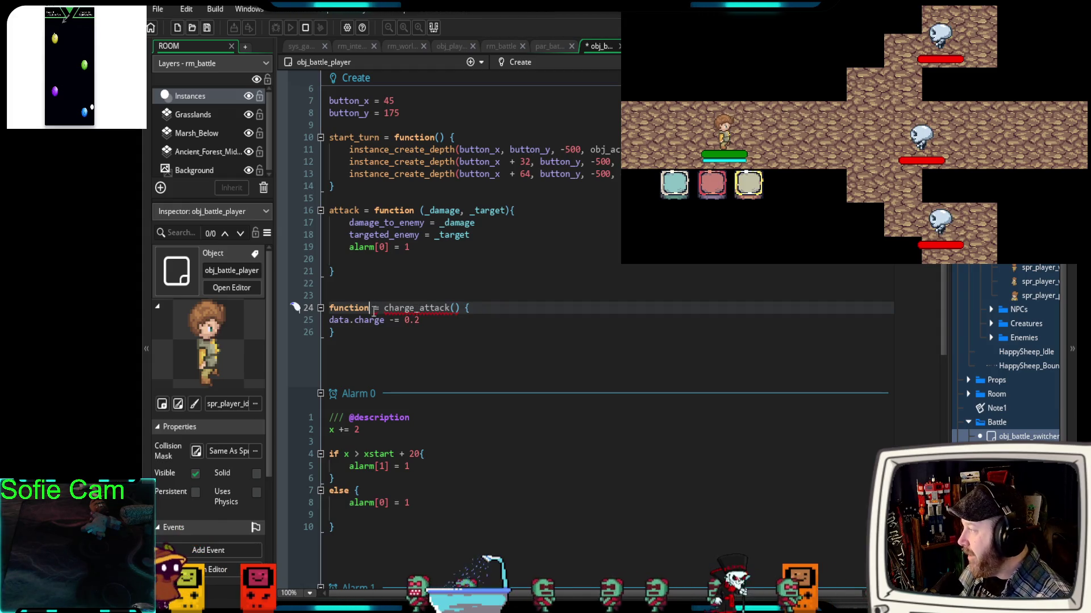
pyautogui.scroll(2, 373, 309)
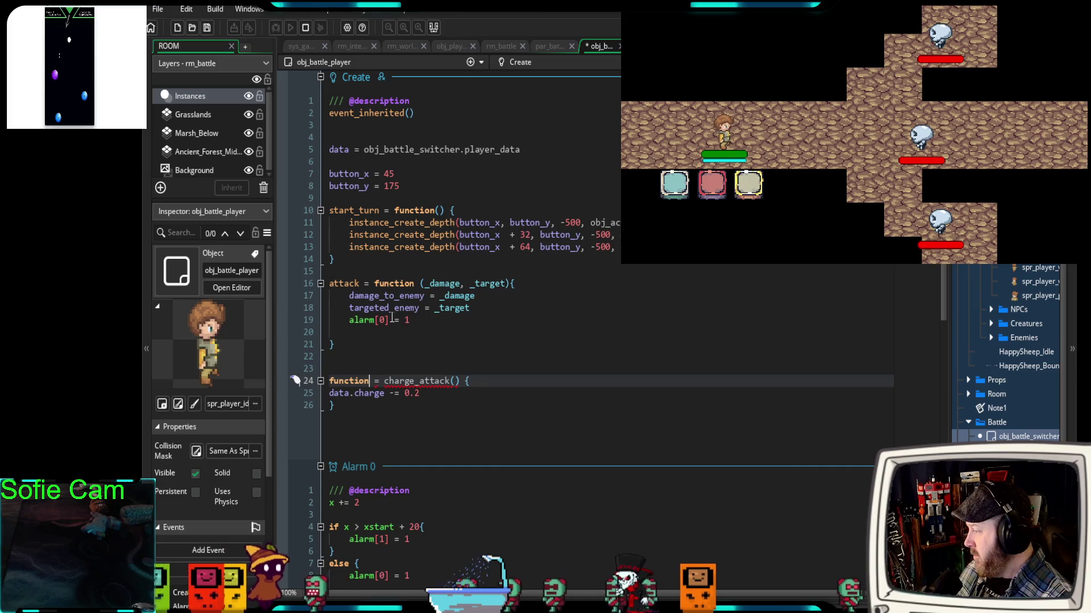
pyautogui.scroll(-2, 392, 318)
pyautogui.moveTo(442, 309)
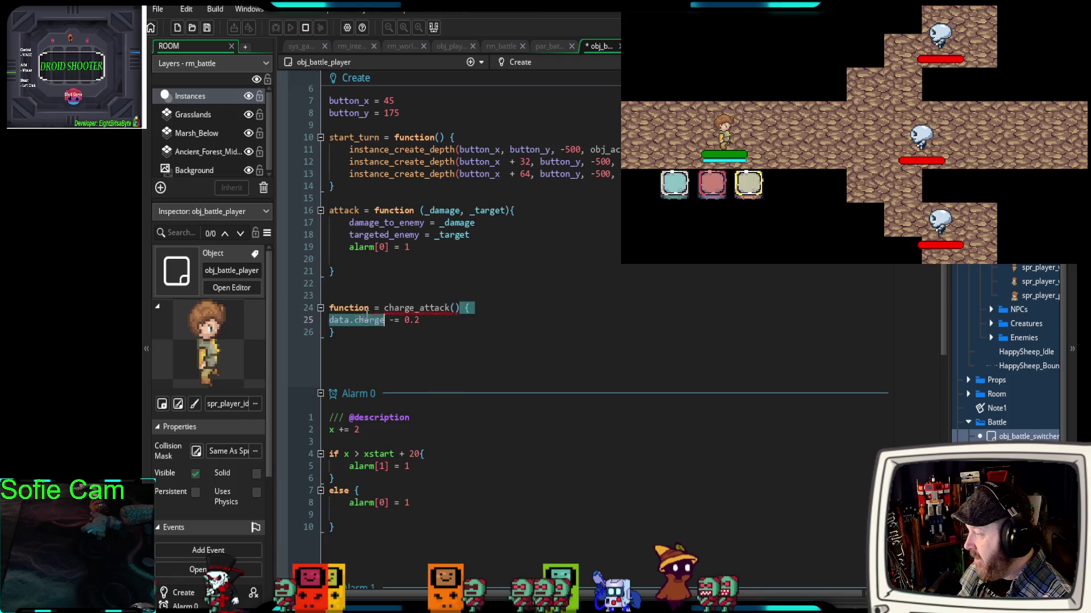
pyautogui.moveTo(460, 308); pyautogui.dragTo(334, 304)
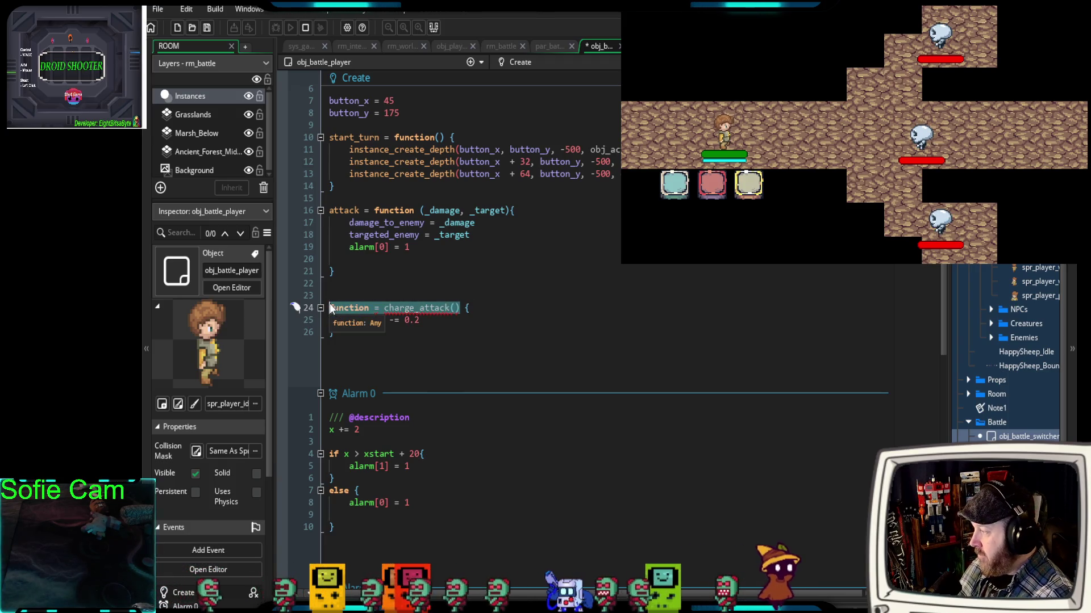
pyautogui.write('charc')
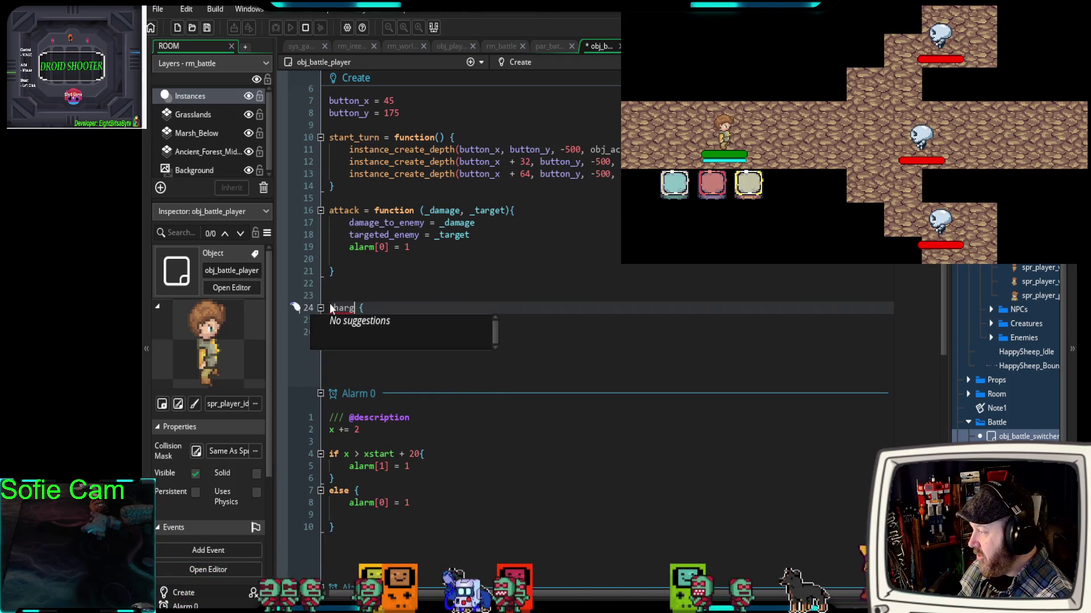
pyautogui.write('e_attac')
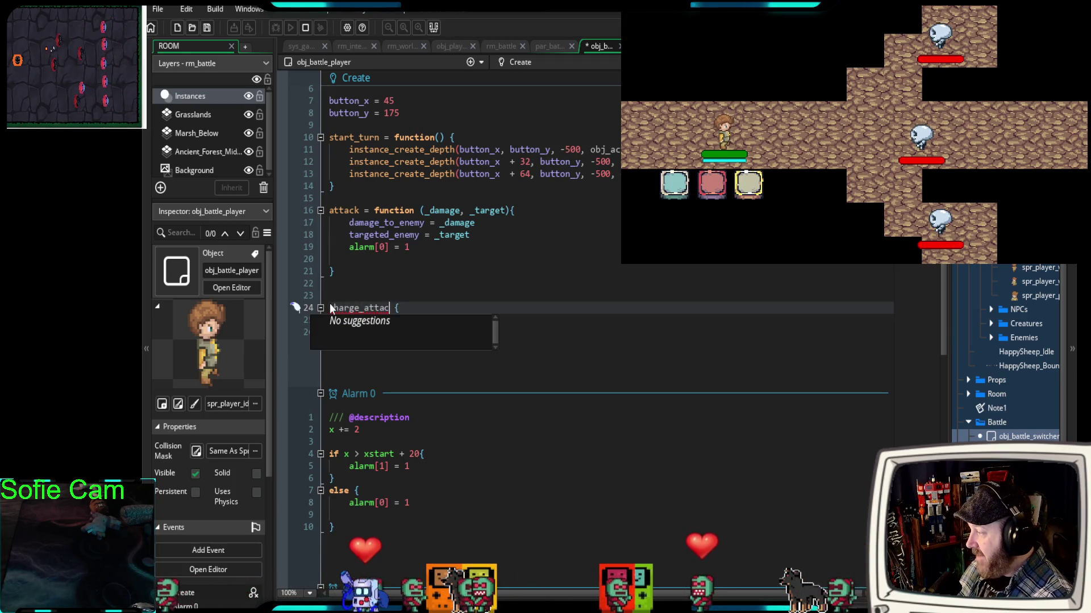
pyautogui.write('k = functi')
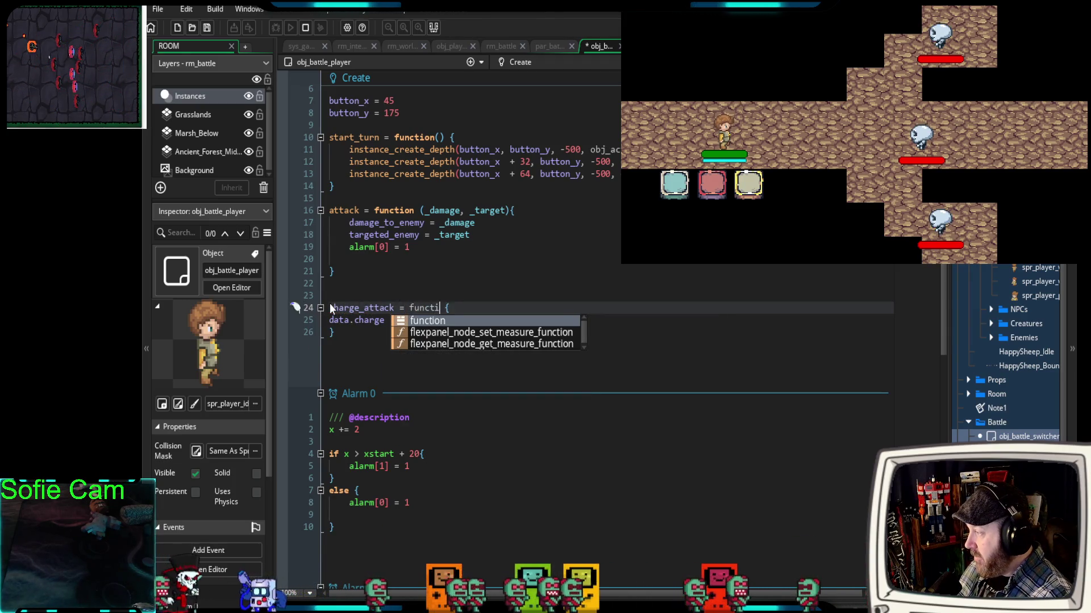
pyautogui.write('on(')
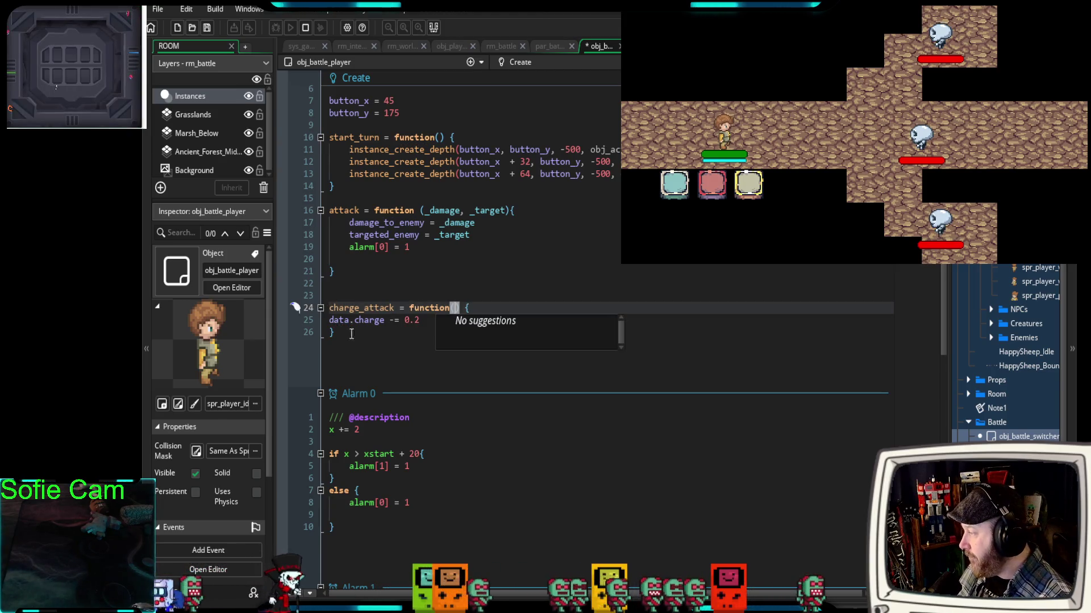
pyautogui.click(359, 335)
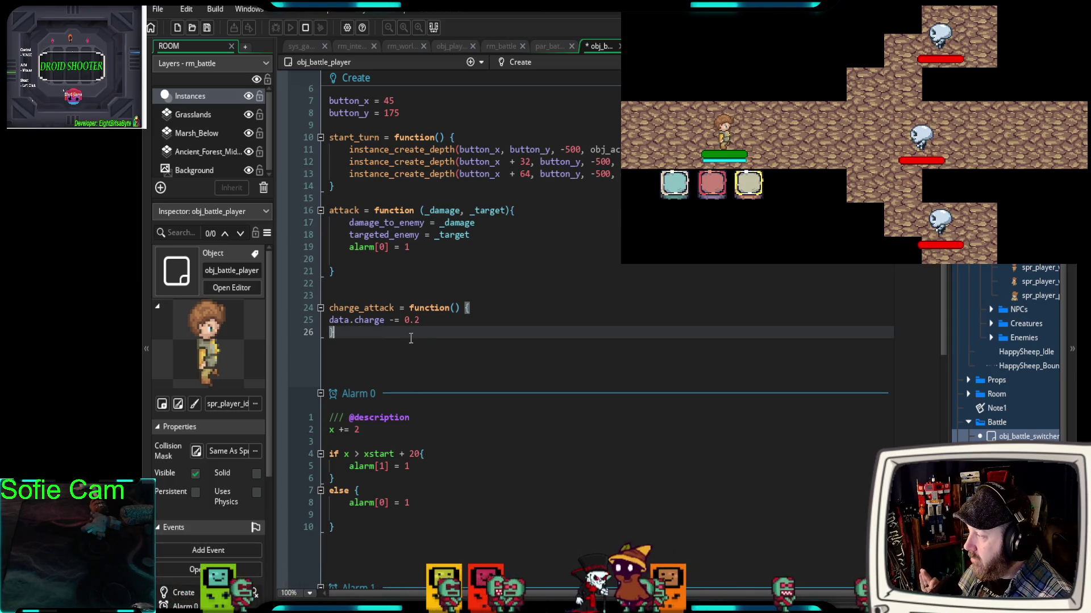
pyautogui.moveTo(395, 308); pyautogui.dragTo(326, 309)
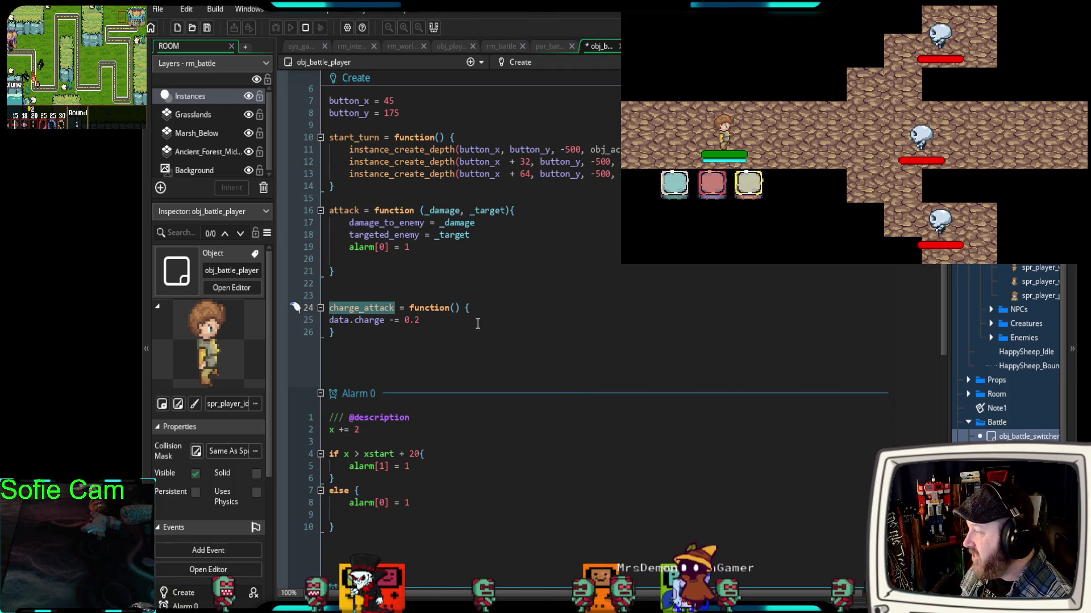
pyautogui.scroll(2, 476, 369)
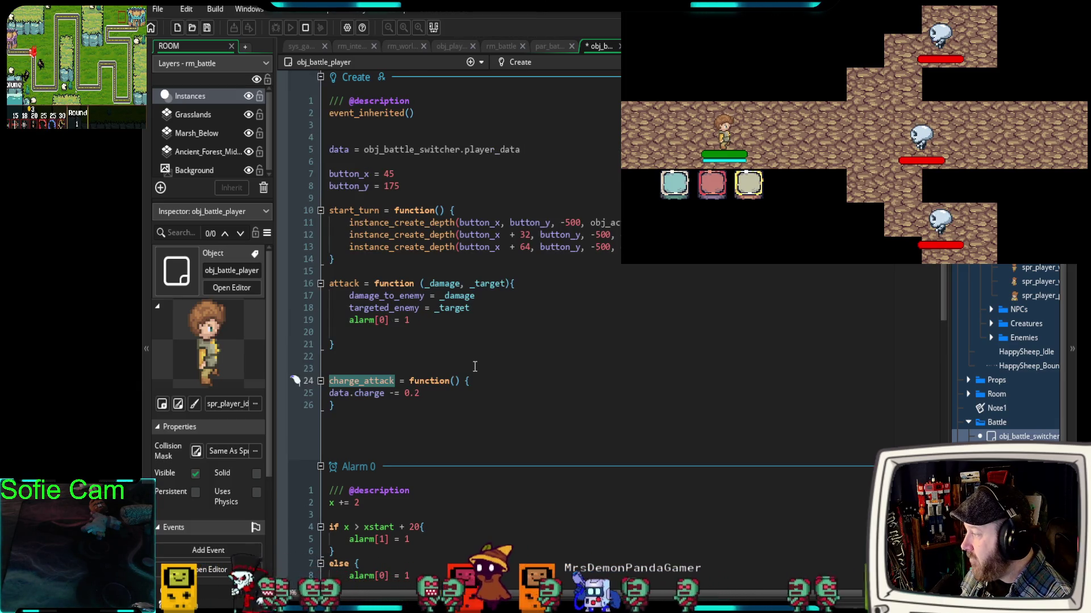
pyautogui.moveTo(425, 392); pyautogui.dragTo(327, 391)
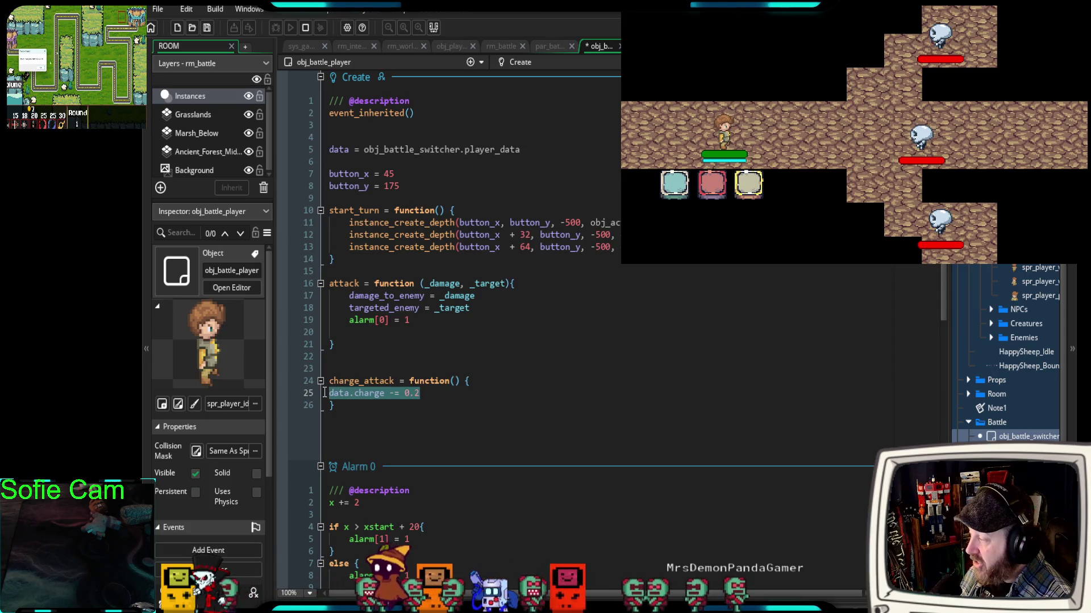
pyautogui.click(363, 421)
pyautogui.click(327, 394)
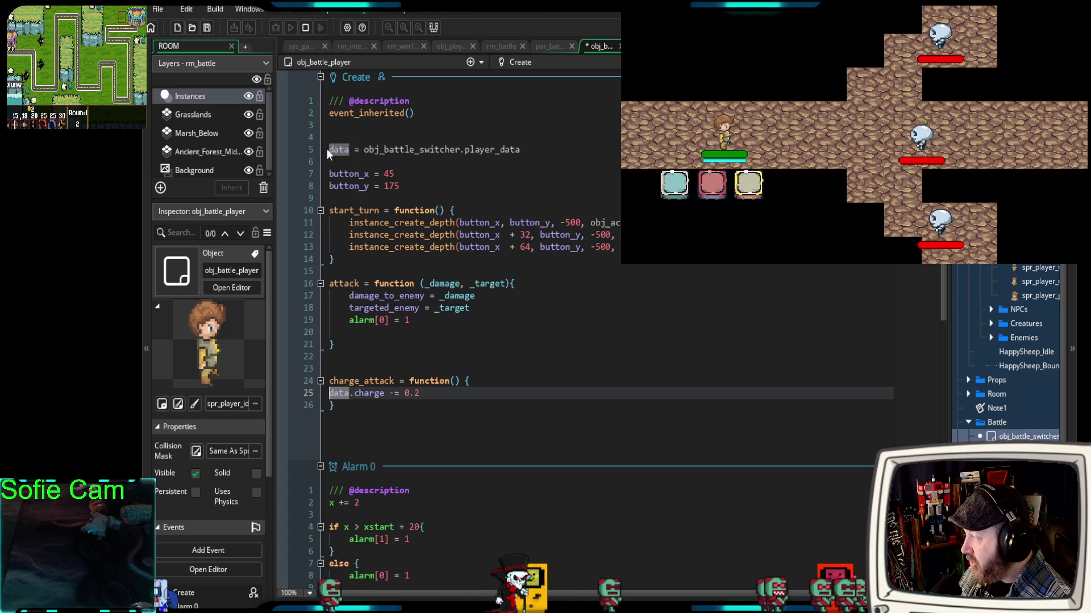
pyautogui.moveTo(340, 150)
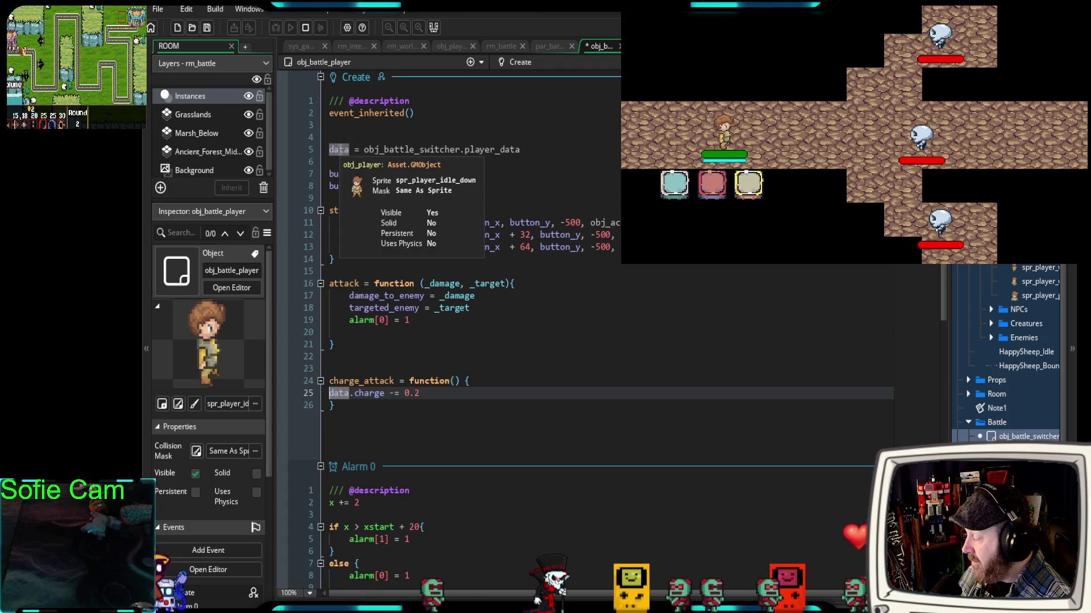
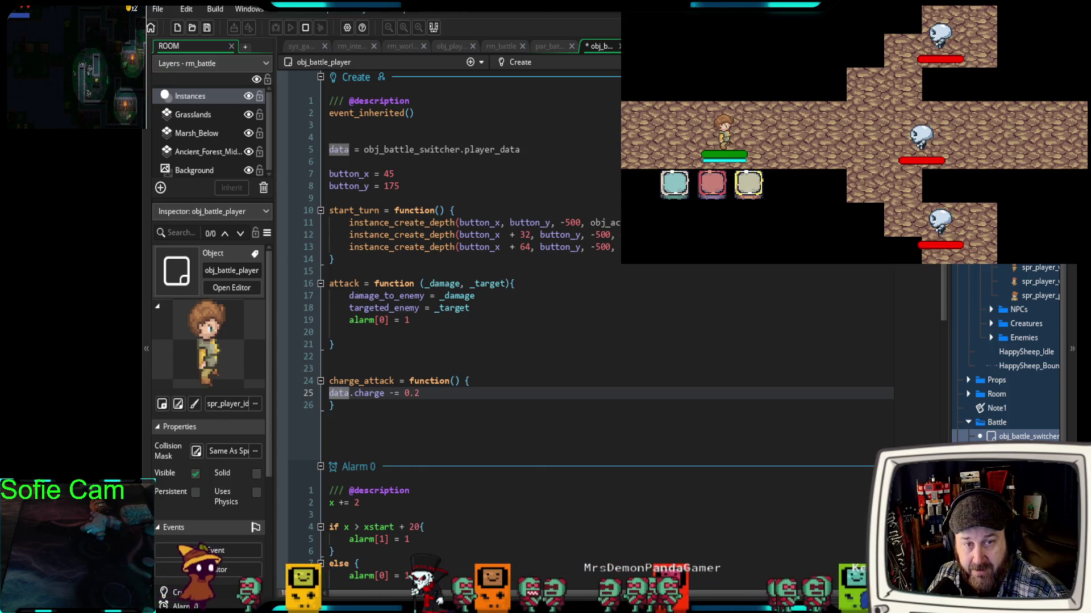
# - Hide and restore the running battle game, then switch over to the Opera GX browser
pyautogui.press('Escape')
pyautogui.hotkey('alt', 'Tab')
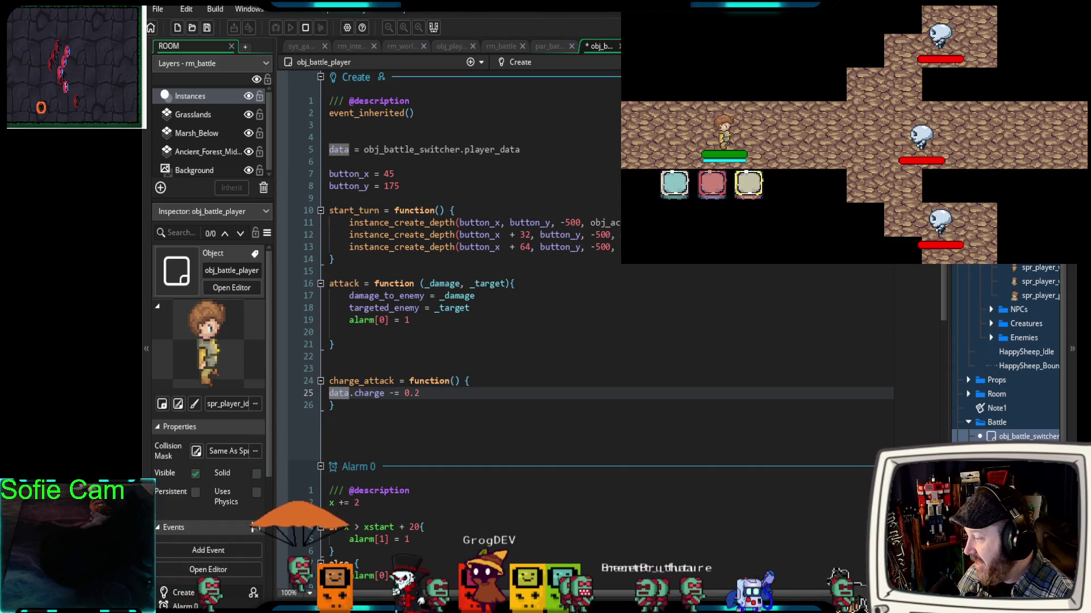
pyautogui.hotkey('alt', 'Tab')
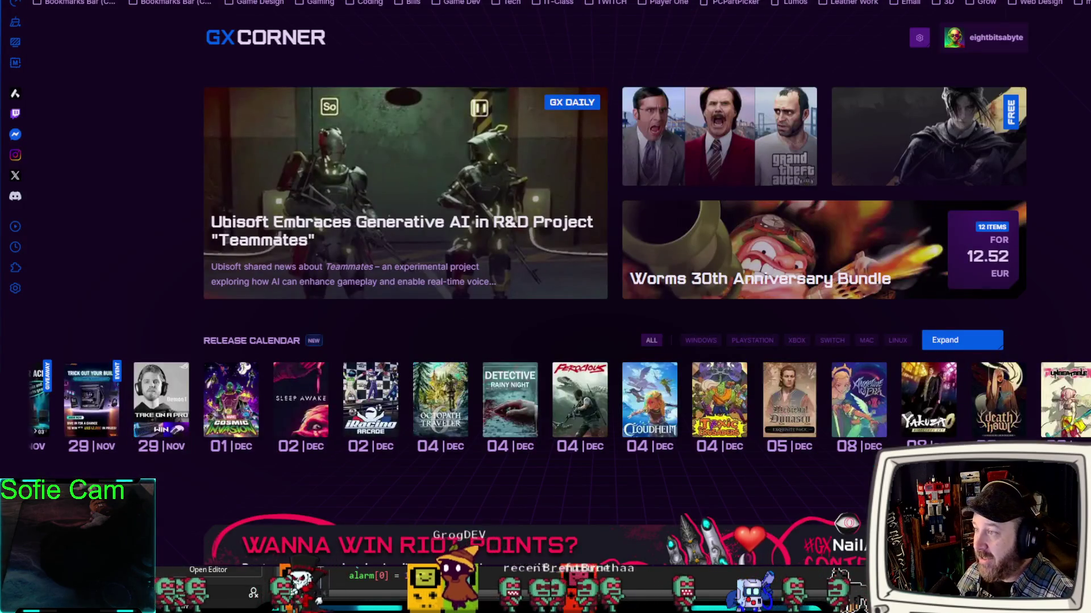
# - Open a new Opera GX tab to search for the Risk of Rain 1 game engine
pyautogui.hotkey('ctrl', 't')
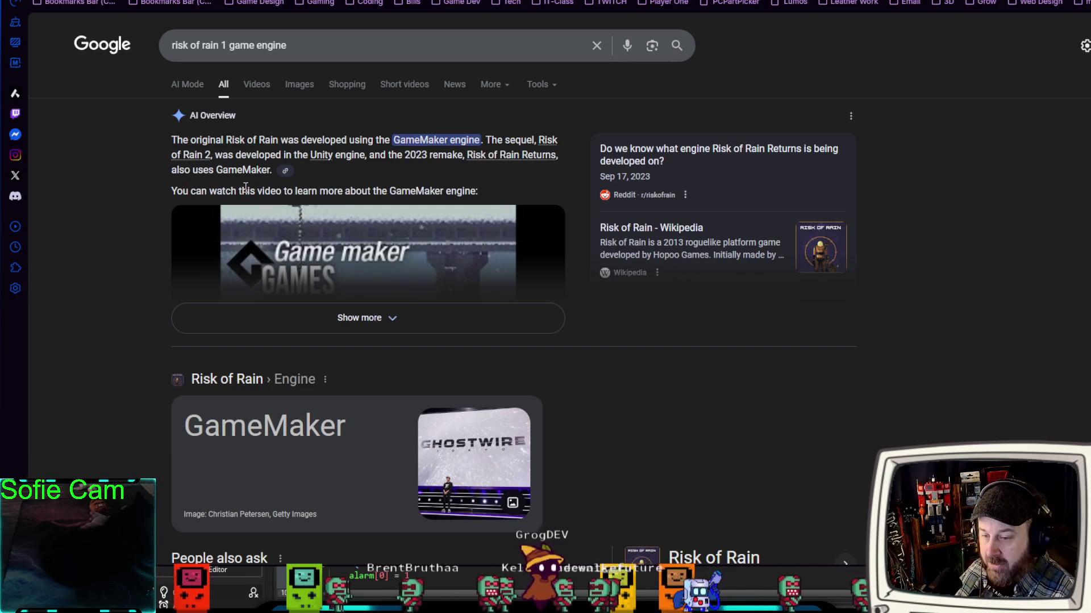
# - Expand Google's AI Overview and scroll through which engine each Risk of Rain game used
pyautogui.click(336, 328)
pyautogui.scroll(-2, 162, 367)
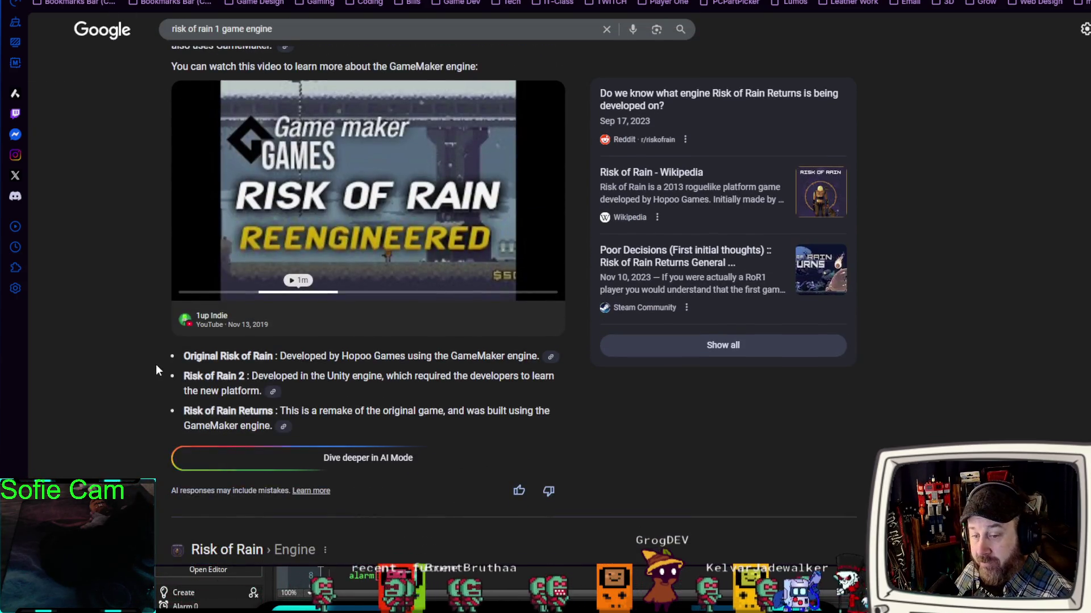
pyautogui.scroll(1, 158, 371)
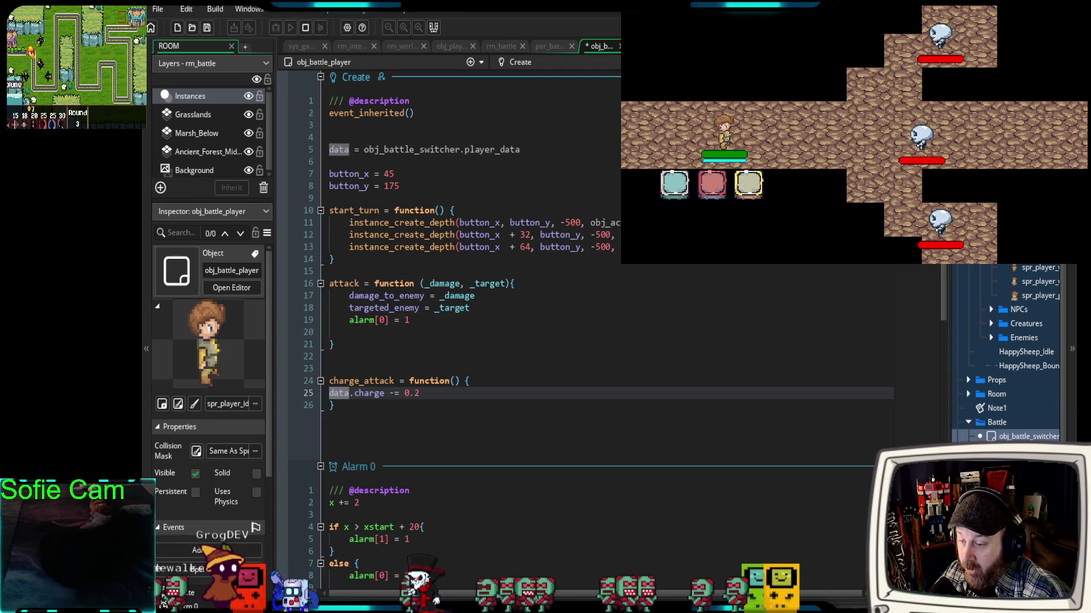
# - Switch from GameMaker to the browser's Risk of Rain engine search results
pyautogui.hotkey('alt', 'Tab')
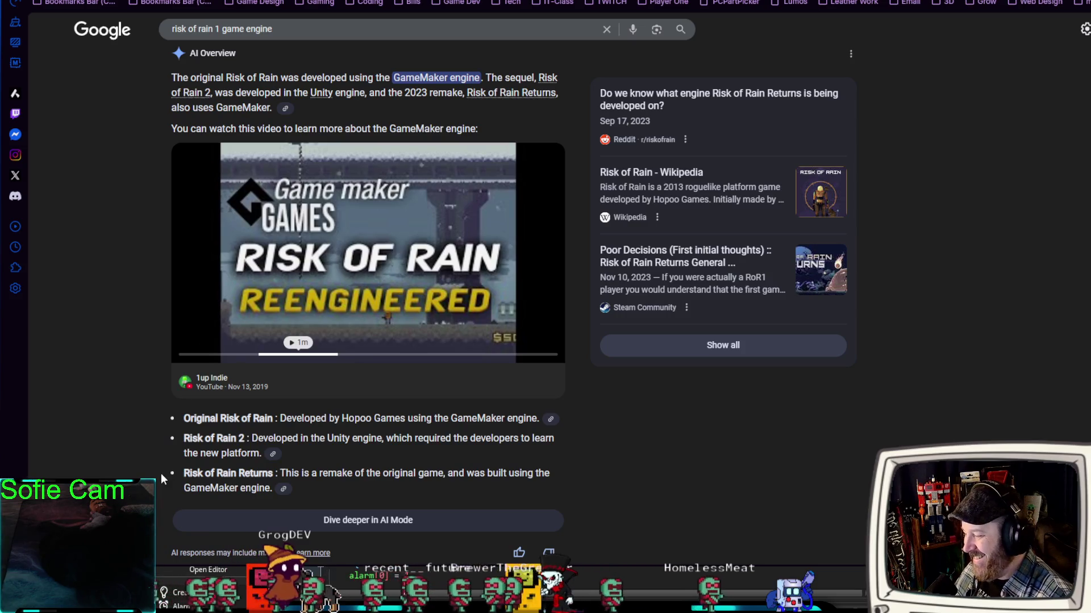
# - Scroll through People also ask and the Wikipedia result, then return to obj_battle_player's code
pyautogui.scroll(-1, 160, 469)
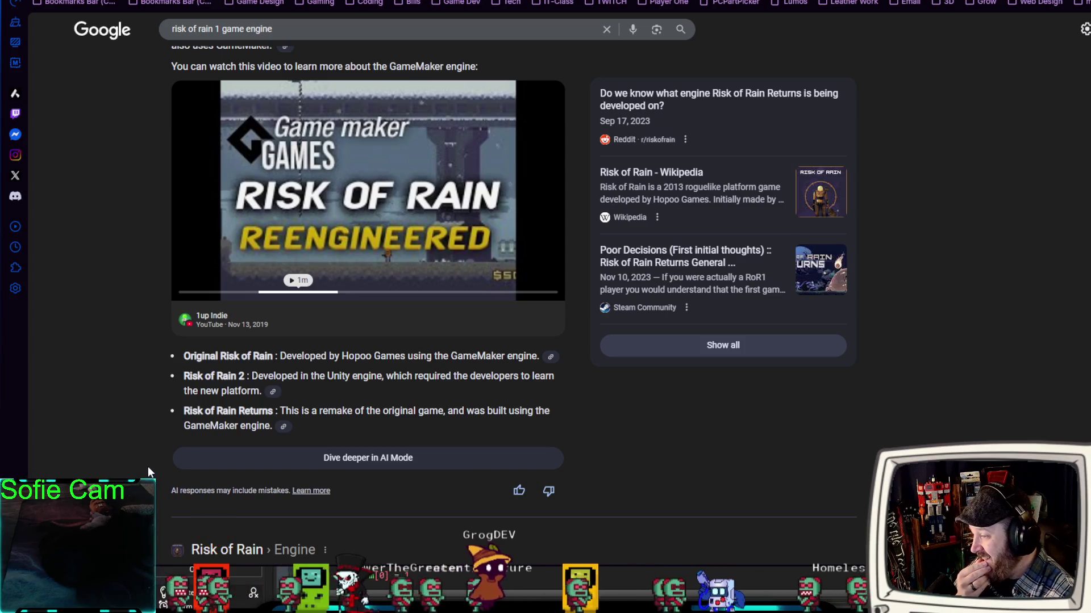
pyautogui.scroll(-4, 146, 469)
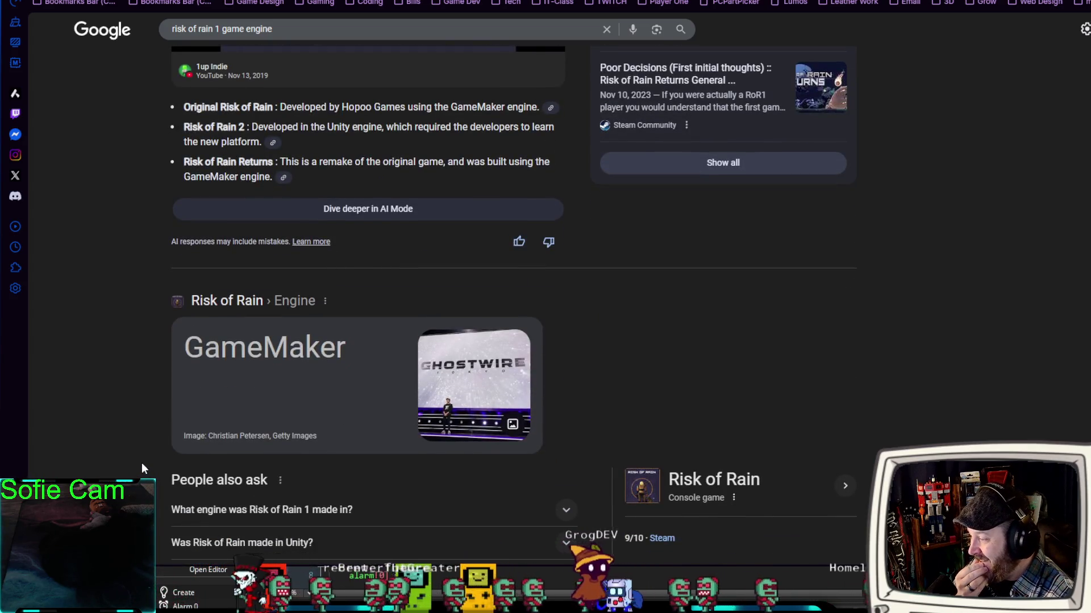
pyautogui.scroll(-1, 141, 463)
pyautogui.scroll(-2, 138, 463)
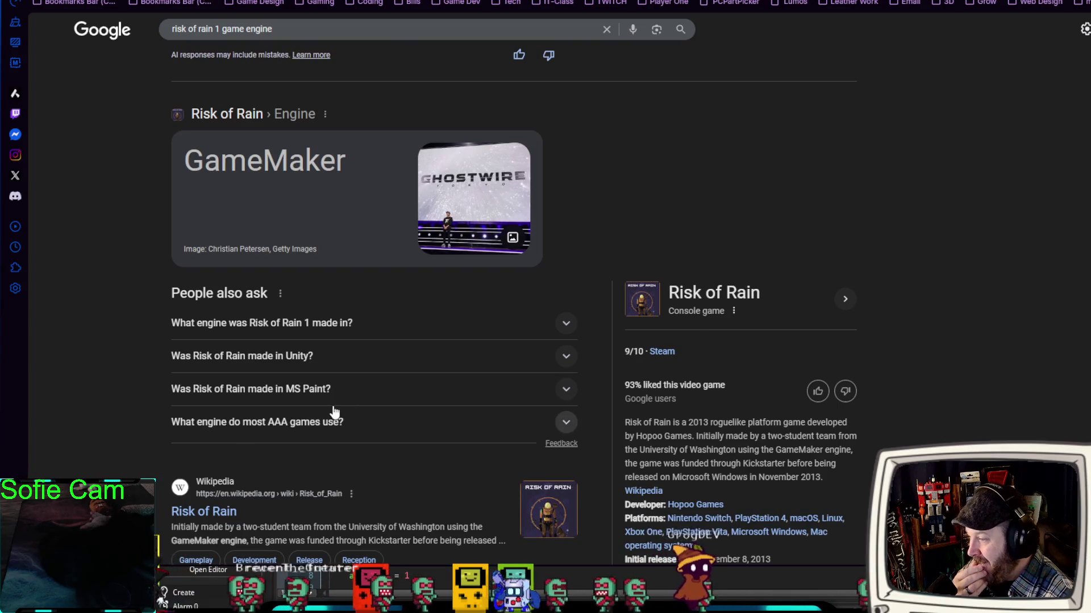
pyautogui.scroll(-1, 621, 434)
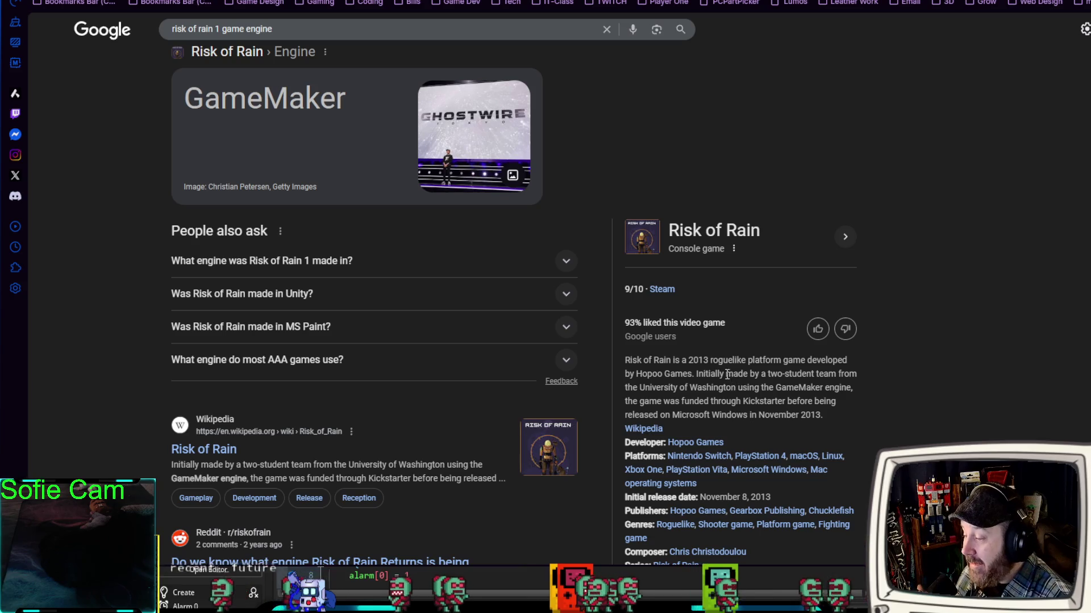
pyautogui.scroll(3, 713, 373)
pyautogui.scroll(5, 711, 374)
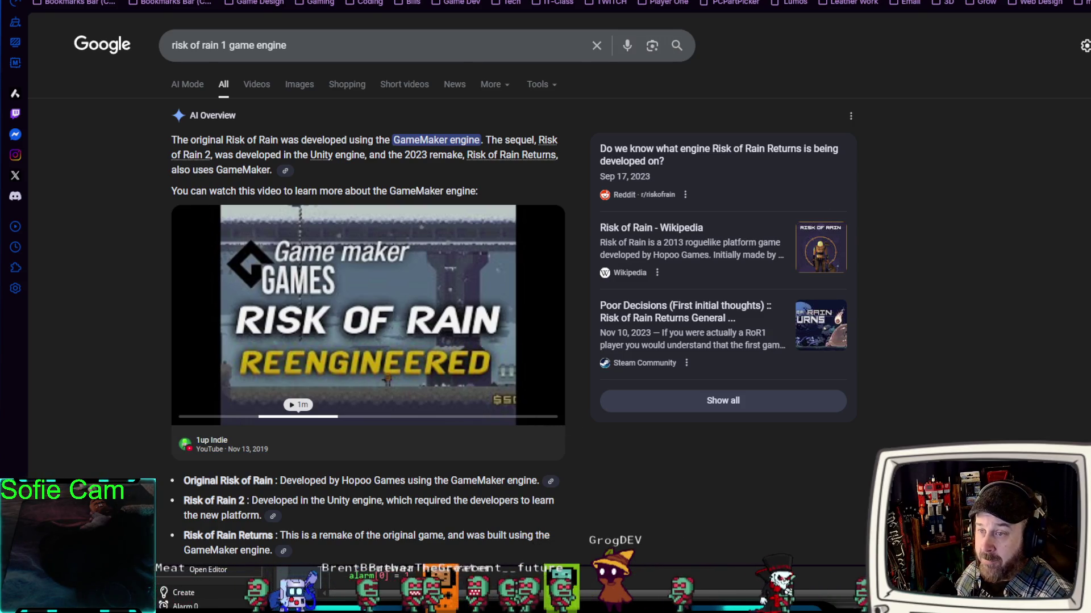
pyautogui.hotkey('alt', 'Tab')
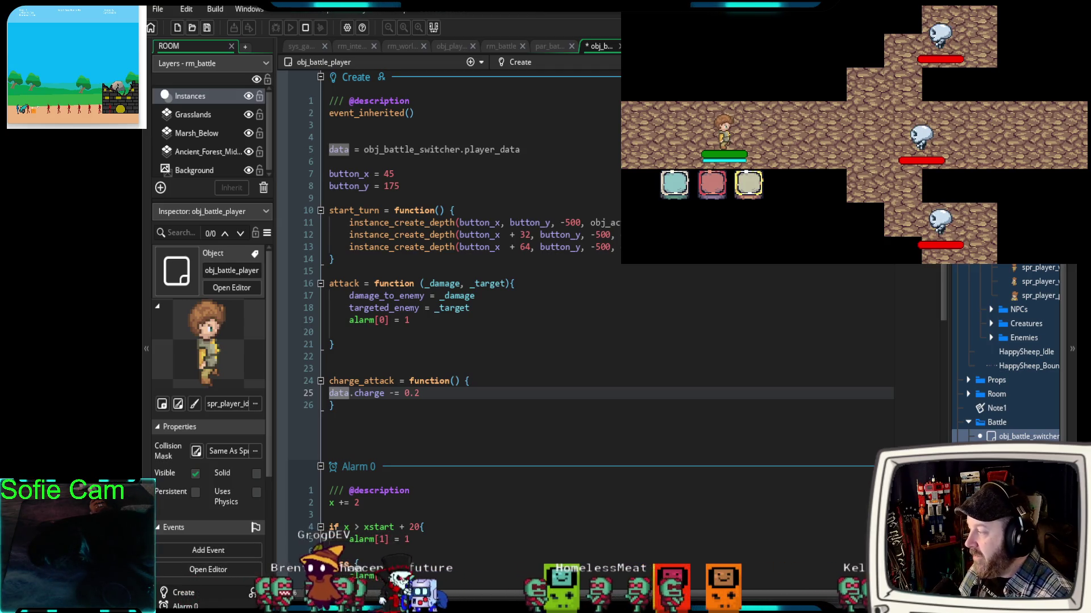
# - Indent the data.charge -= 0.2 line inside charge_attack in obj_battle_player's Create event
pyautogui.click(353, 418)
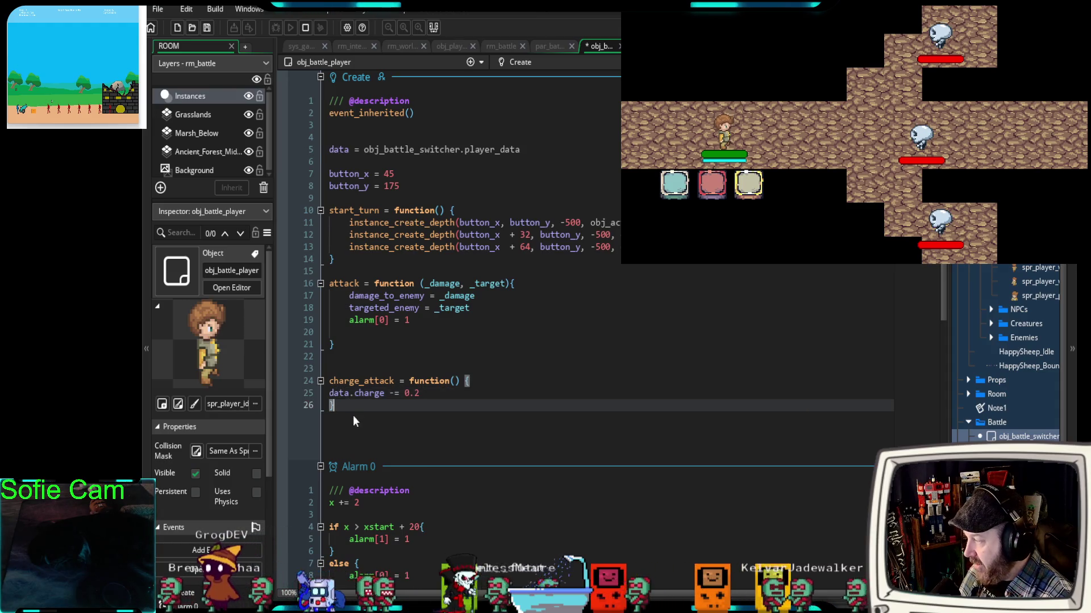
pyautogui.click(329, 393)
pyautogui.press('Tab')
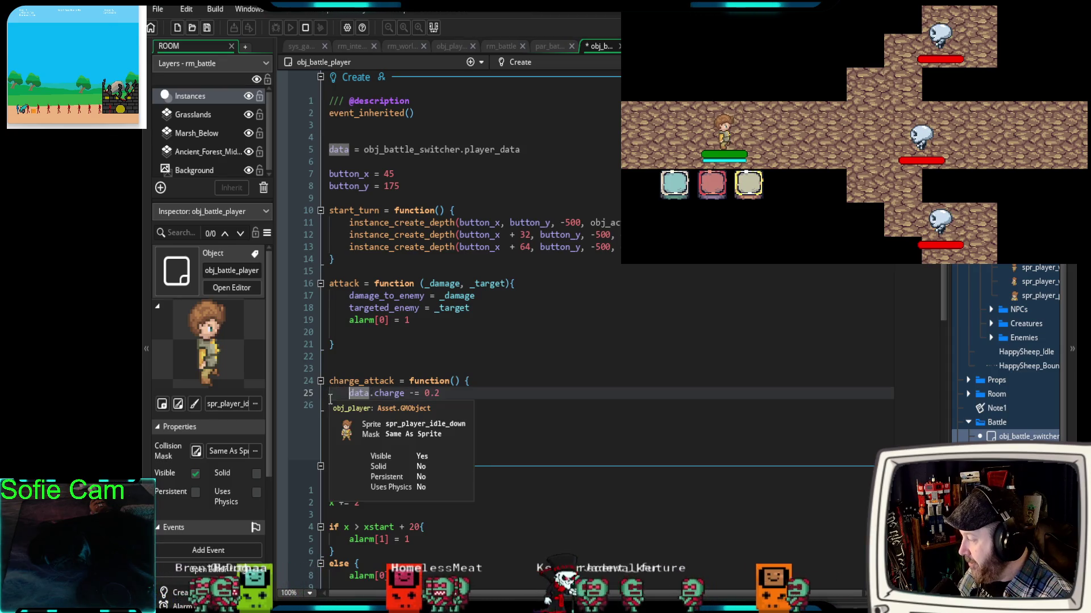
pyautogui.click(384, 409)
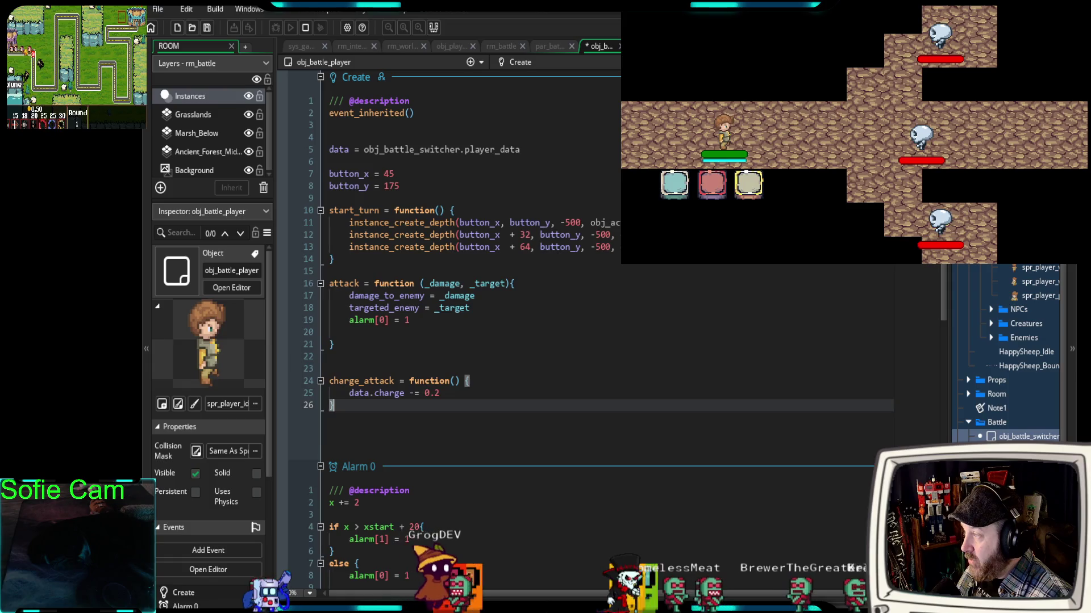
# - Add charge_attack() as the first line of obj_action_light's action function
pyautogui.hotkey('ctrl', 'Tab')
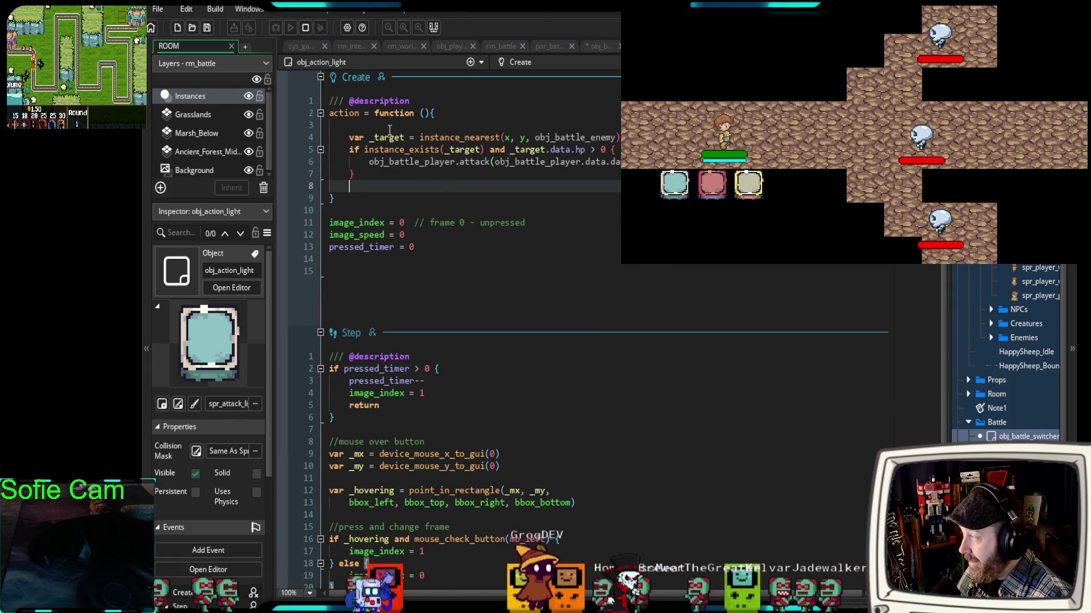
pyautogui.click(385, 125)
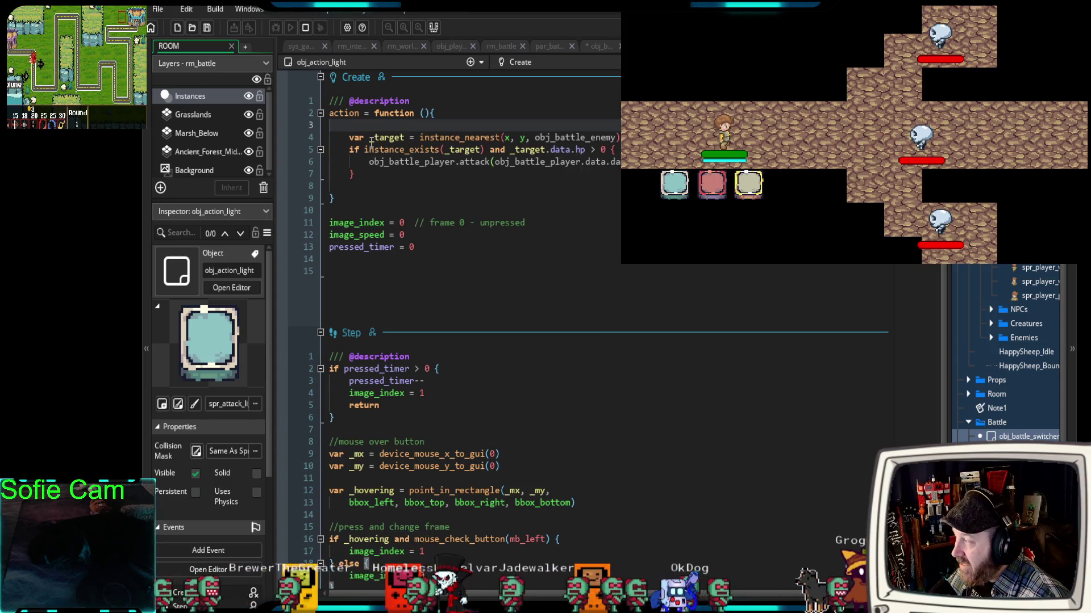
pyautogui.moveTo(370, 143)
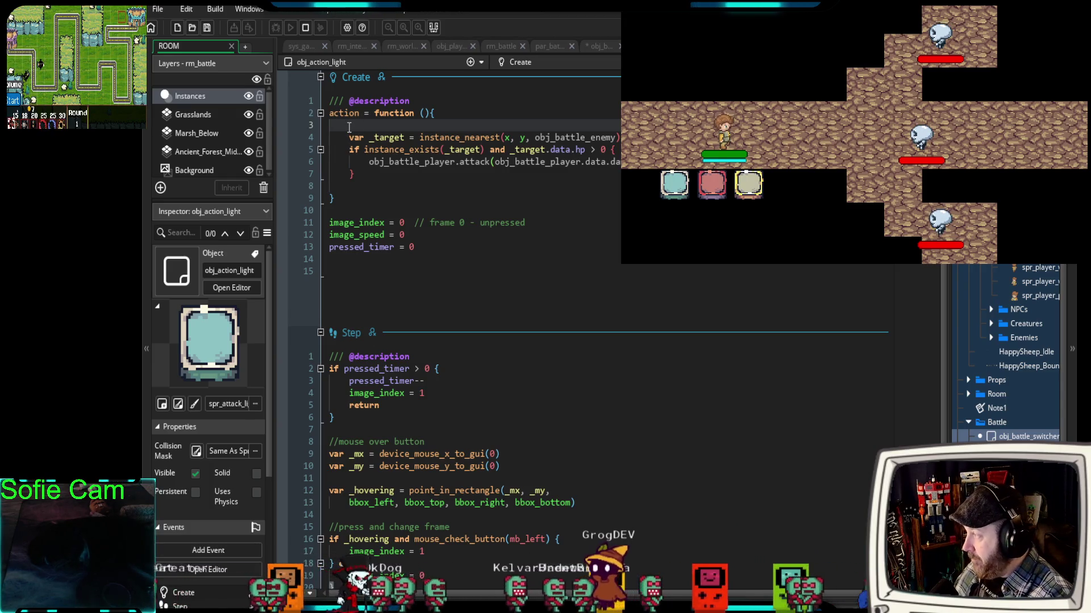
pyautogui.write('c')
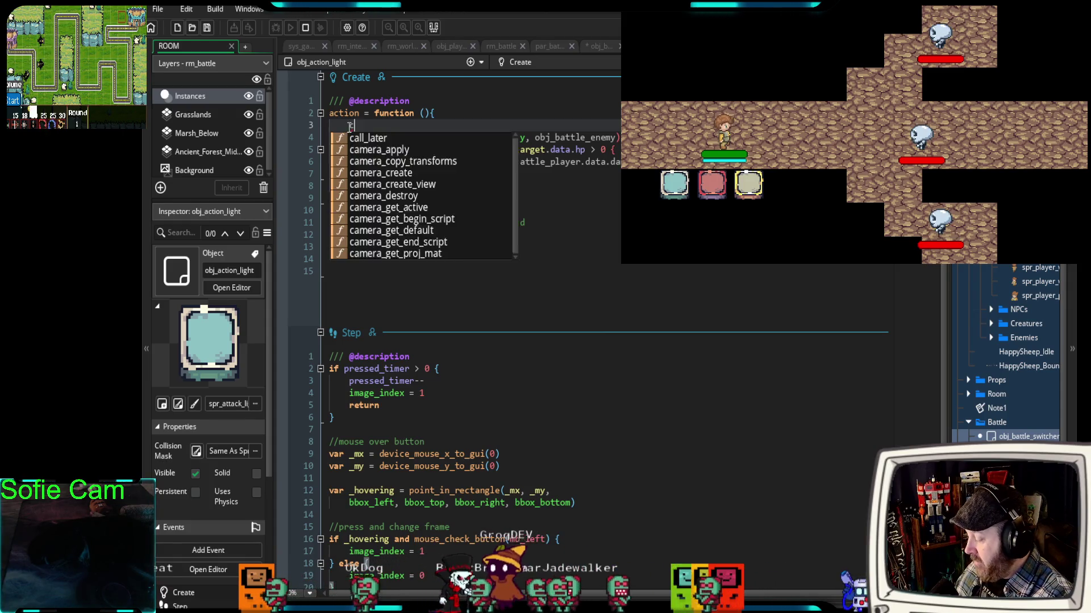
pyautogui.write('harge_atta k')
pyautogui.press('BackSpace')
pyautogui.press('BackSpace')
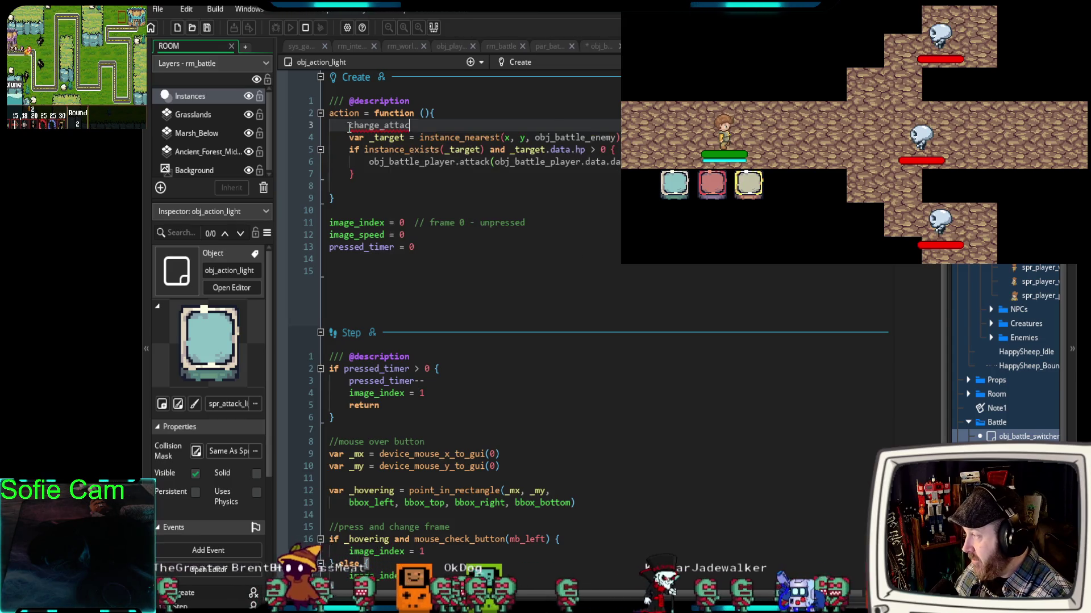
pyautogui.write('ck(')
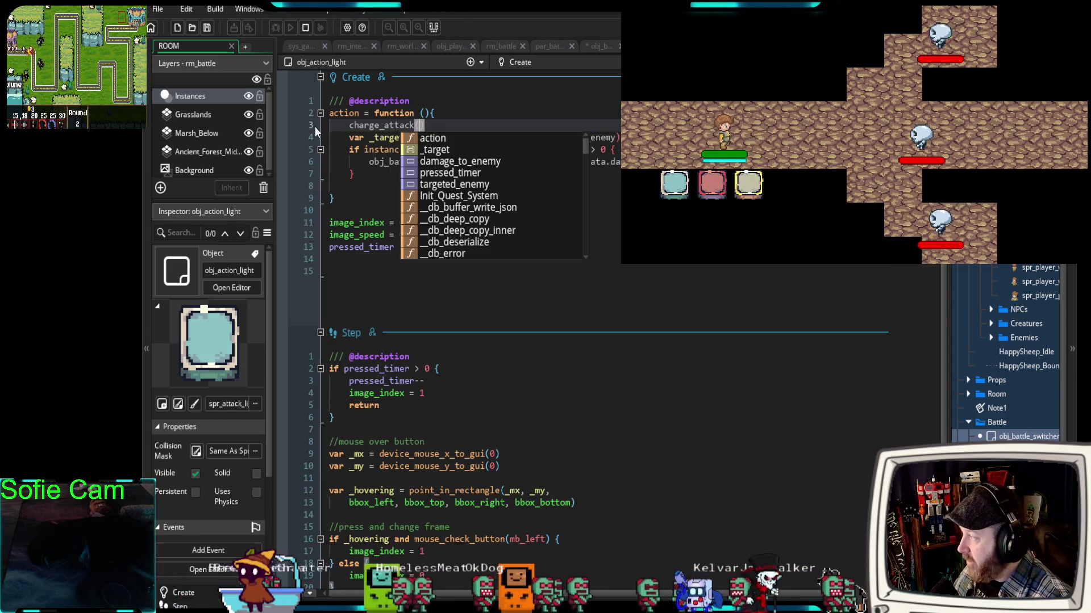
pyautogui.click(362, 186)
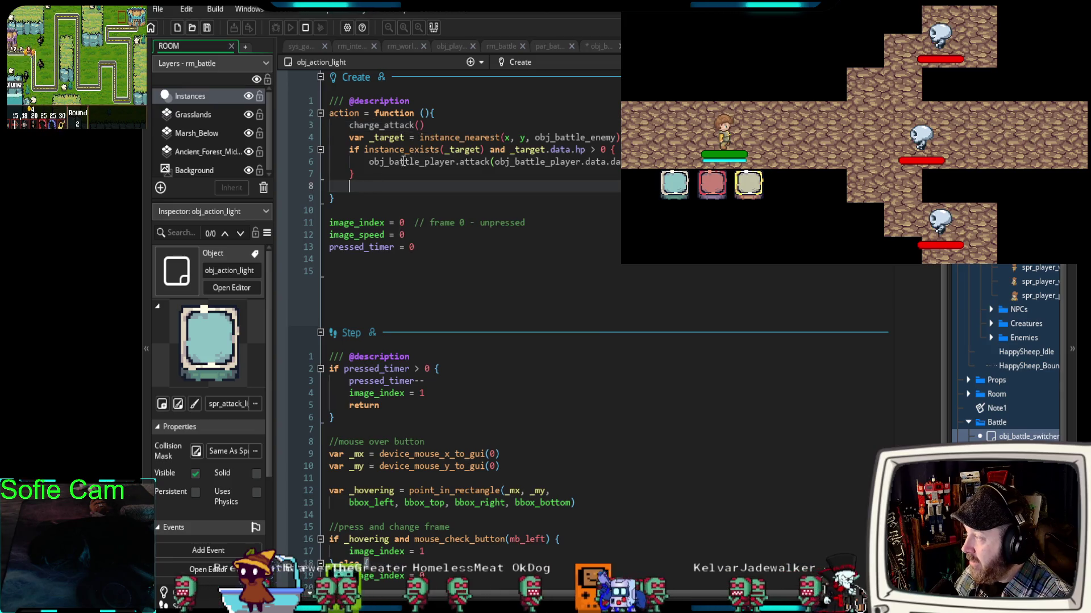
pyautogui.click(441, 126)
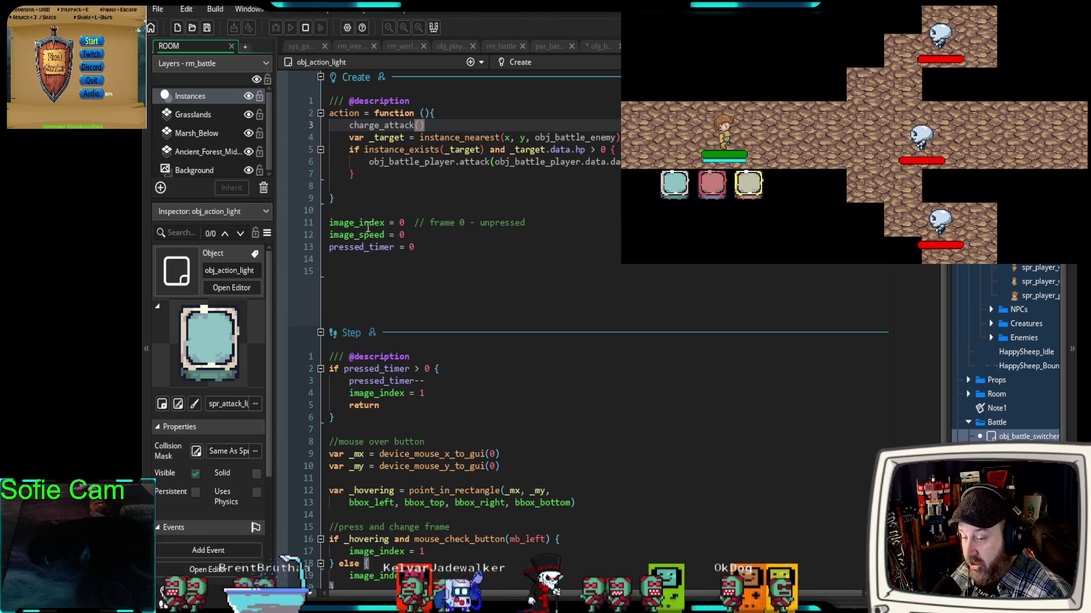
# - Change line 3 of the Create event to call obj_battle_player.charge_attack()
pyautogui.moveTo(362, 222)
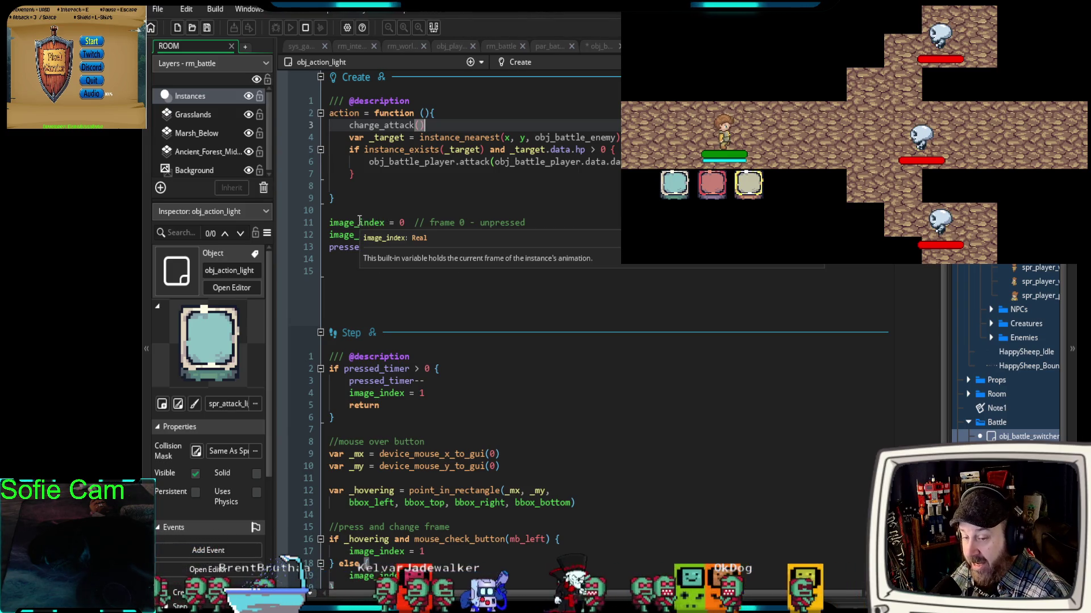
pyautogui.click(348, 125)
pyautogui.moveTo(385, 135)
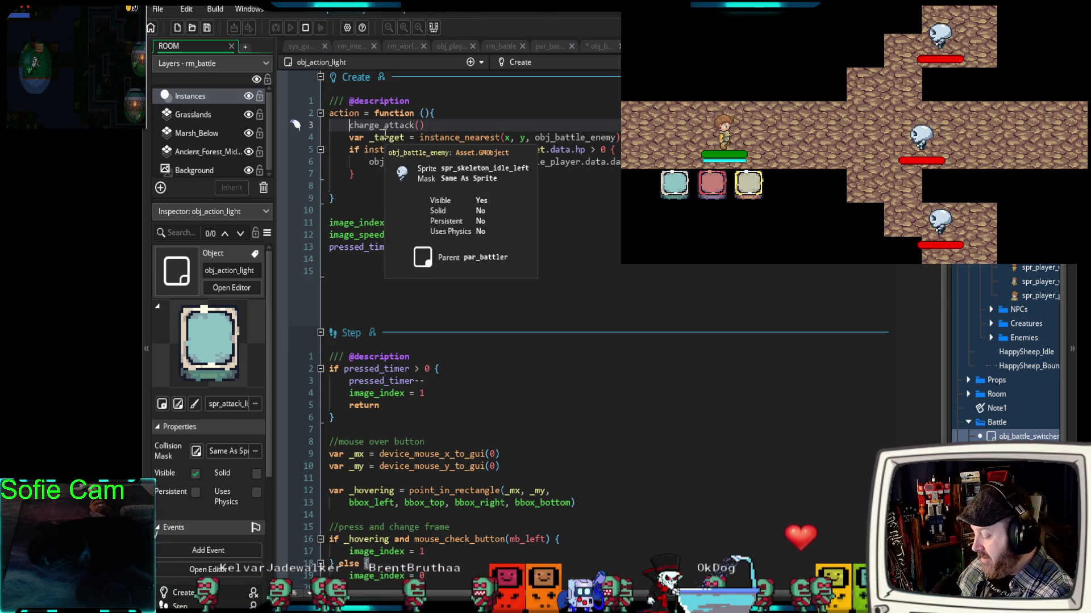
pyautogui.write('obj_battle_')
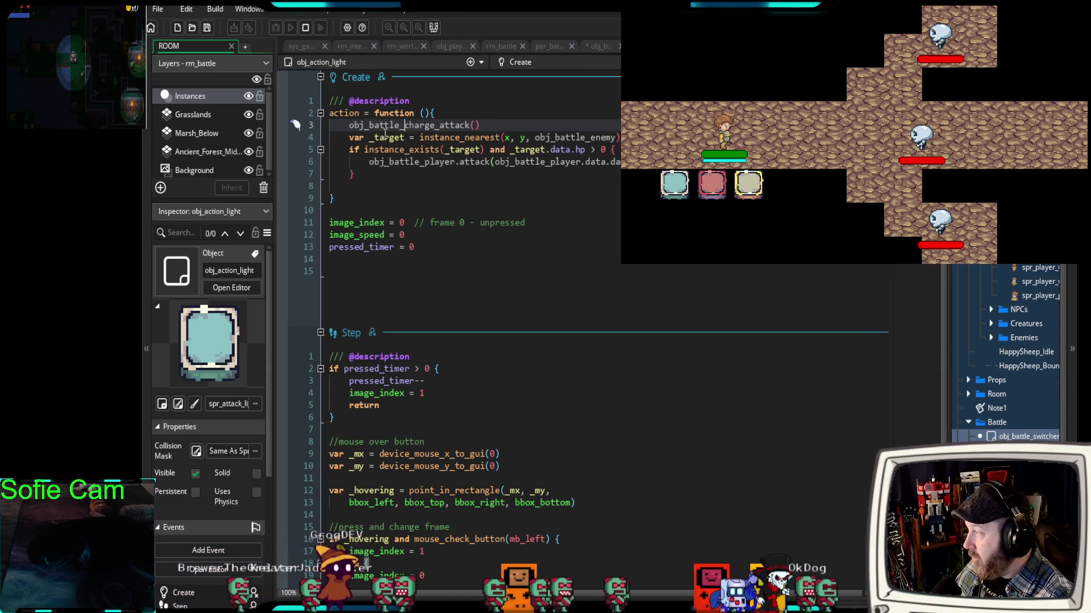
pyautogui.write('player.')
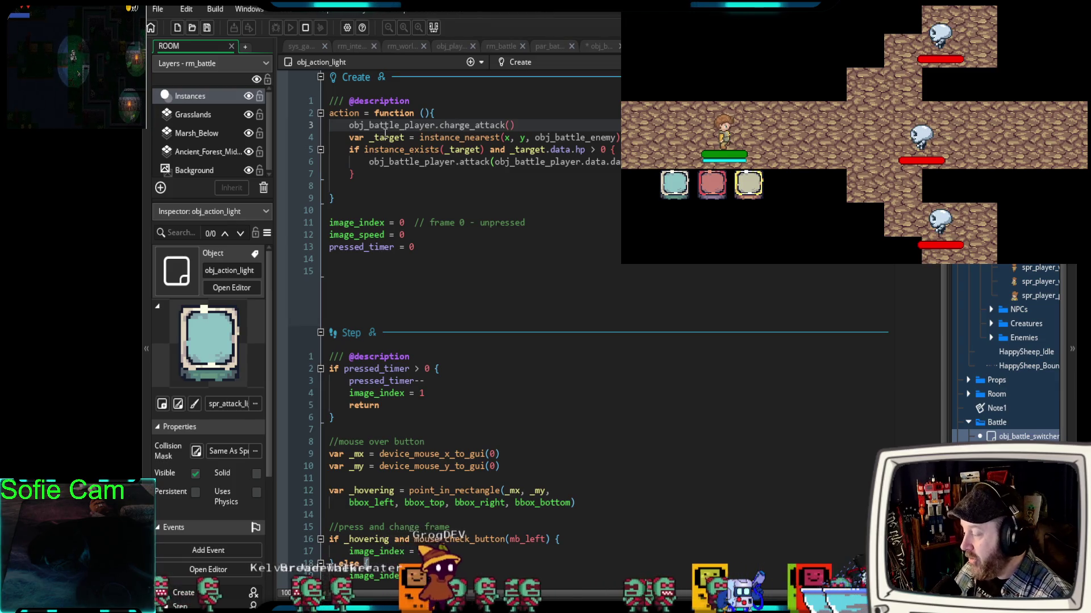
pyautogui.click(375, 189)
pyautogui.moveTo(369, 125)
pyautogui.mouseDown()
pyautogui.moveTo(514, 125)
pyautogui.moveTo(364, 173)
pyautogui.moveTo(417, 162)
pyautogui.moveTo(339, 125)
pyautogui.mouseUp()
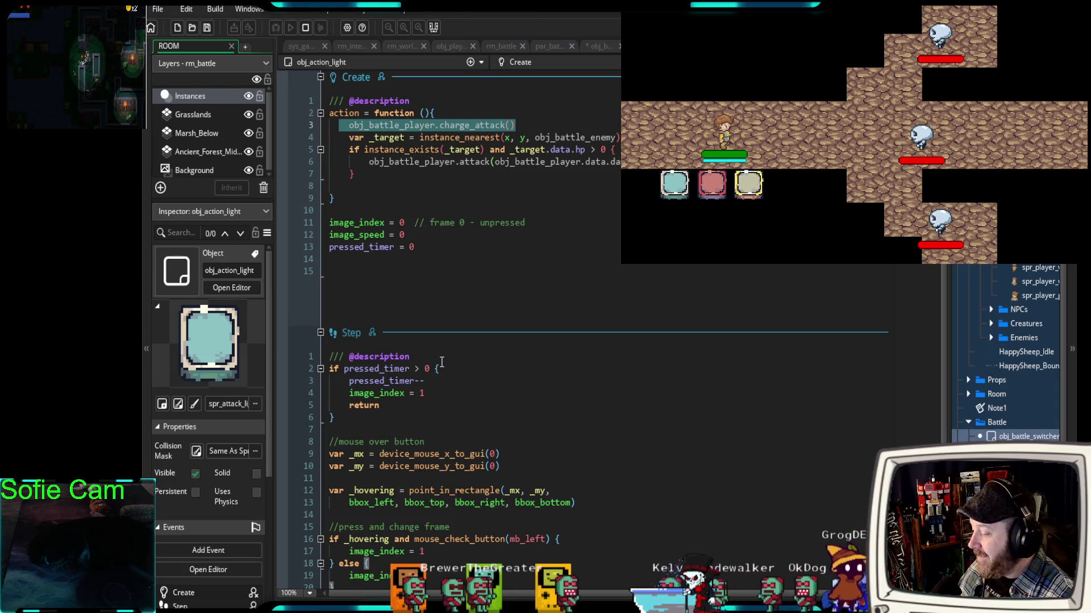
pyautogui.click(406, 188)
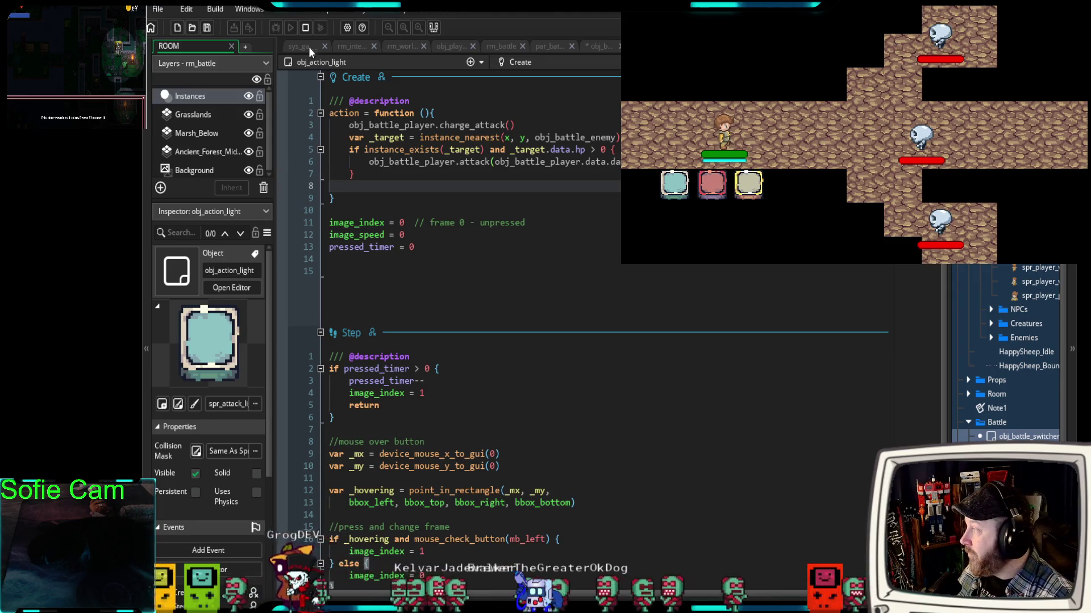
# - Stop the running game and relaunch it in debug mode
pyautogui.click(304, 27)
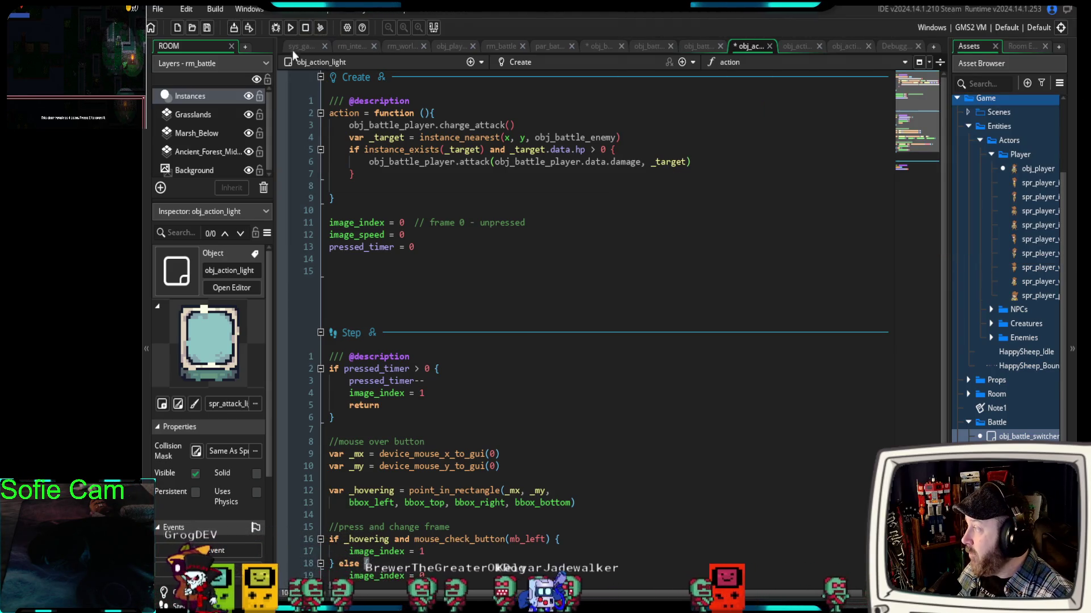
pyautogui.click(276, 29)
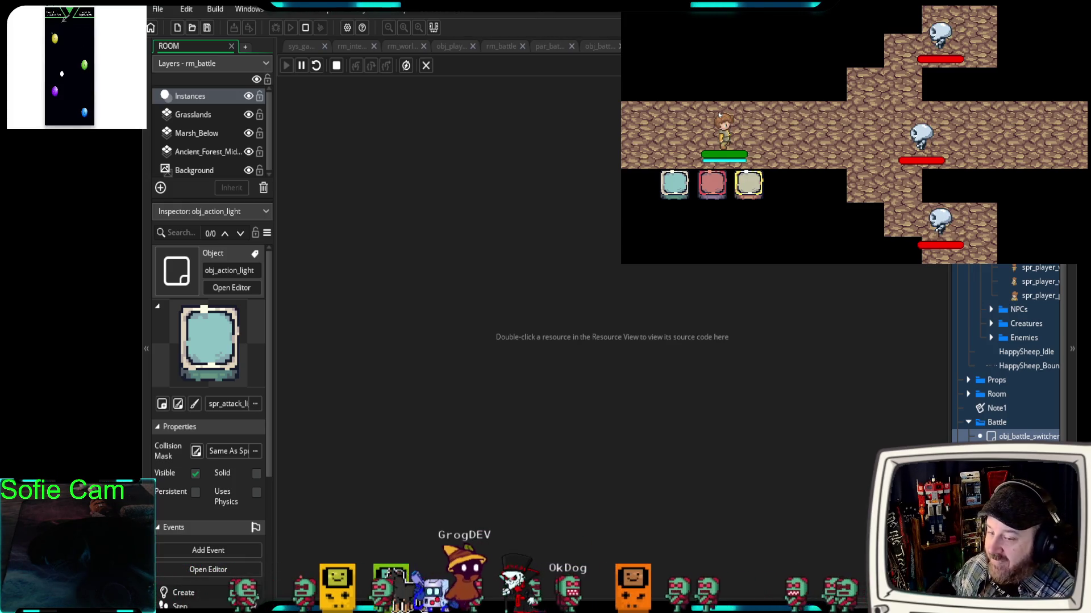
# - Use the light attack three times against the skeleton enemies
pyautogui.click(676, 187)
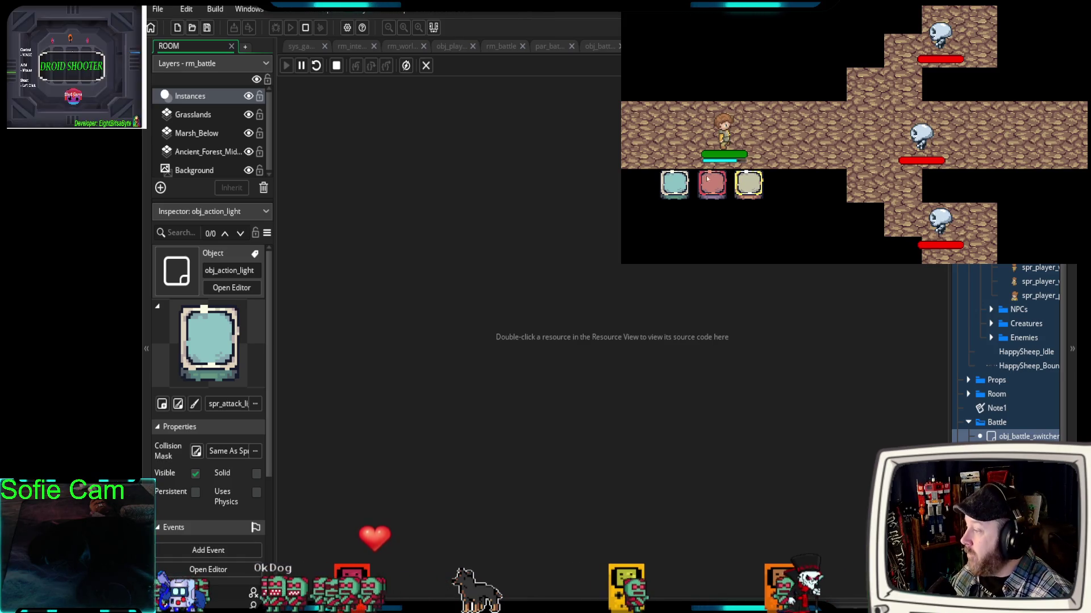
pyautogui.click(677, 187)
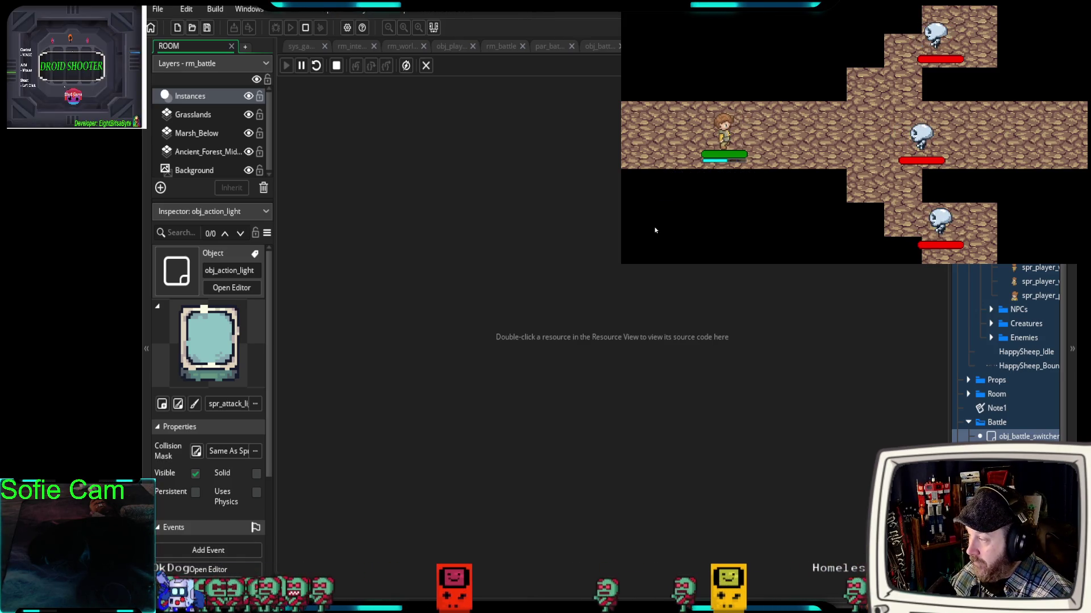
pyautogui.click(662, 199)
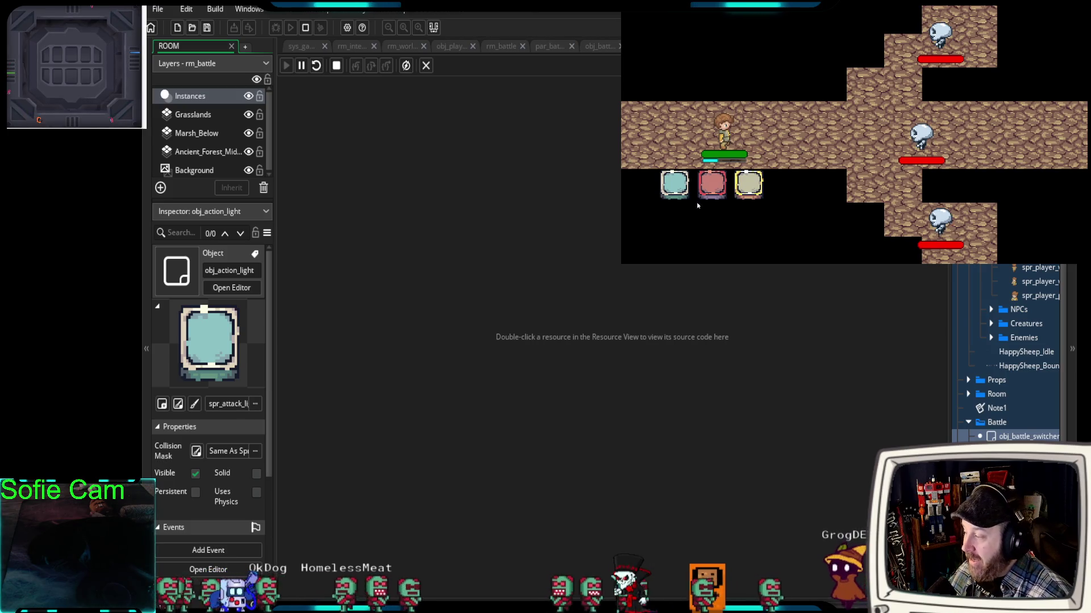
# - Use the heavy attack five times on the skeletons, then reopen obj_action_light's code
pyautogui.click(712, 189)
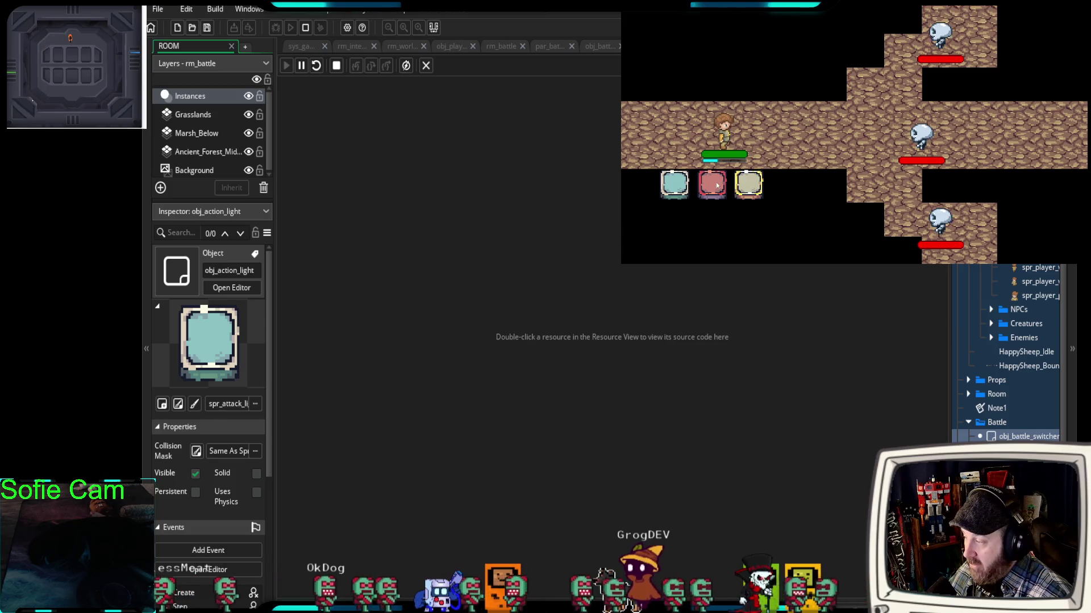
pyautogui.click(717, 185)
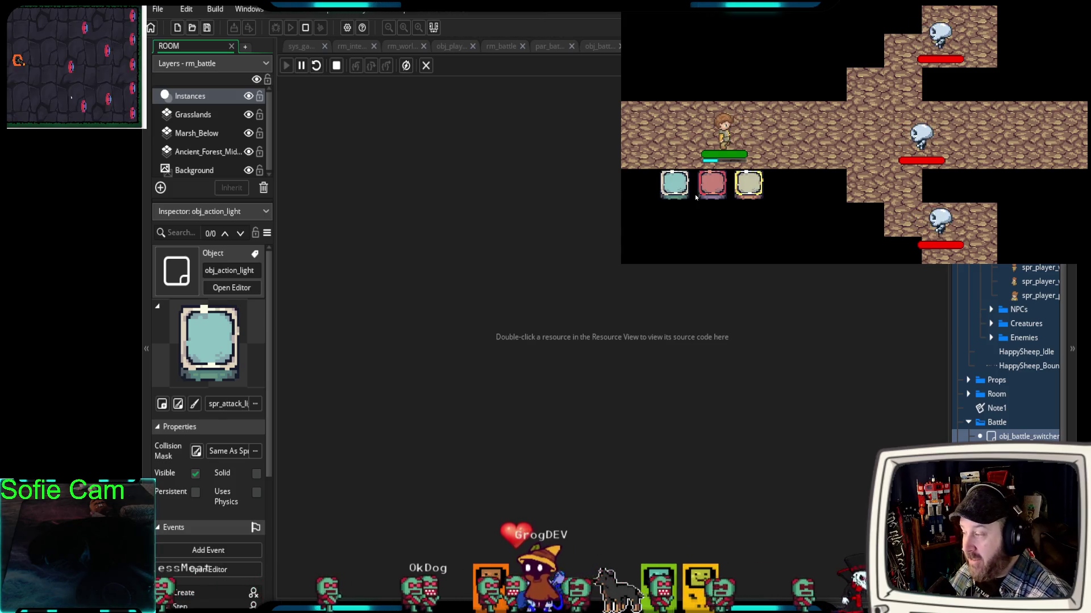
pyautogui.click(722, 187)
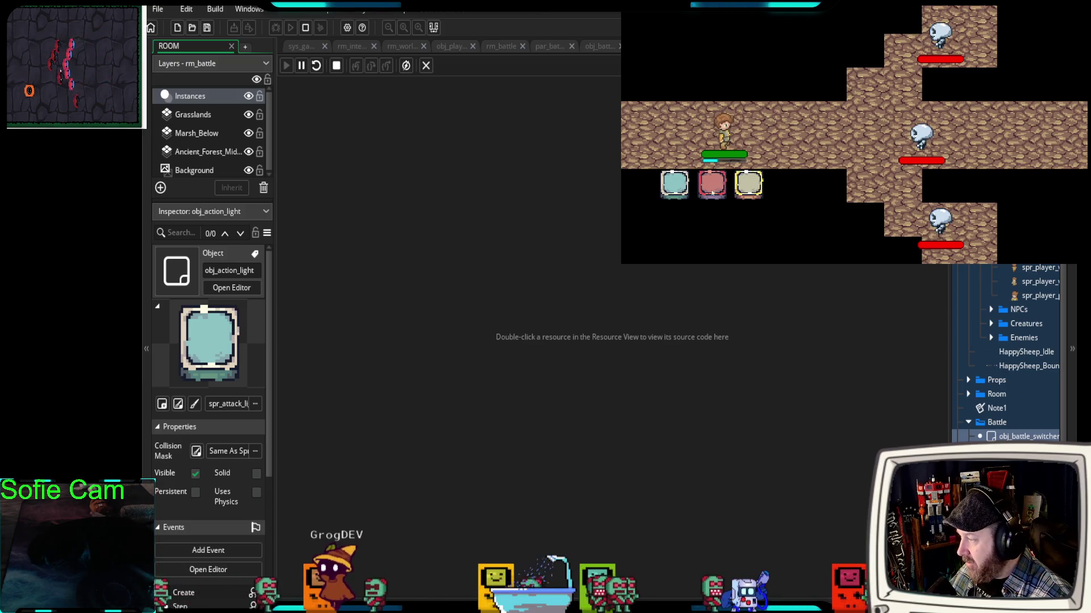
pyautogui.click(712, 192)
pyautogui.click(713, 187)
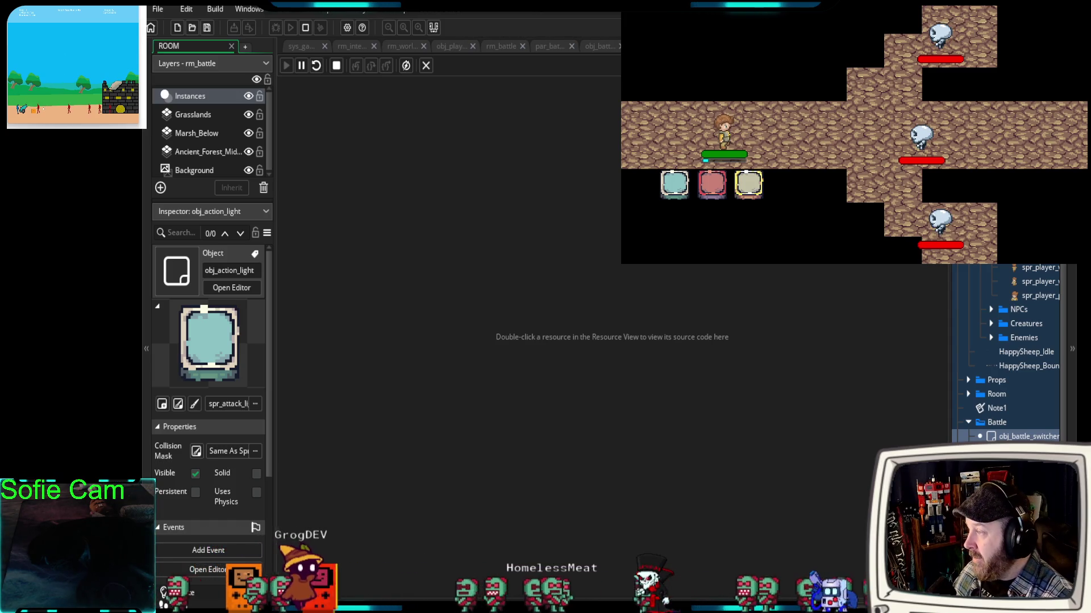
pyautogui.click(208, 569)
# - Review obj_action_light's Left Pressed code, then select the Create event's image_index, image_speed and pressed_timer setup lines
pyautogui.scroll(-4, 681, 399)
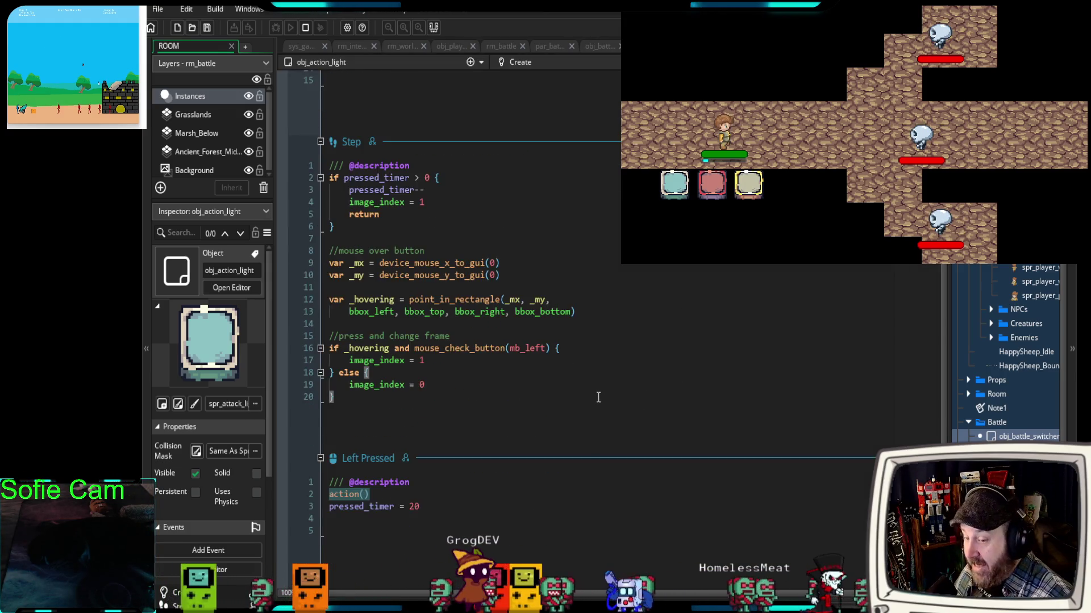
pyautogui.scroll(2, 471, 464)
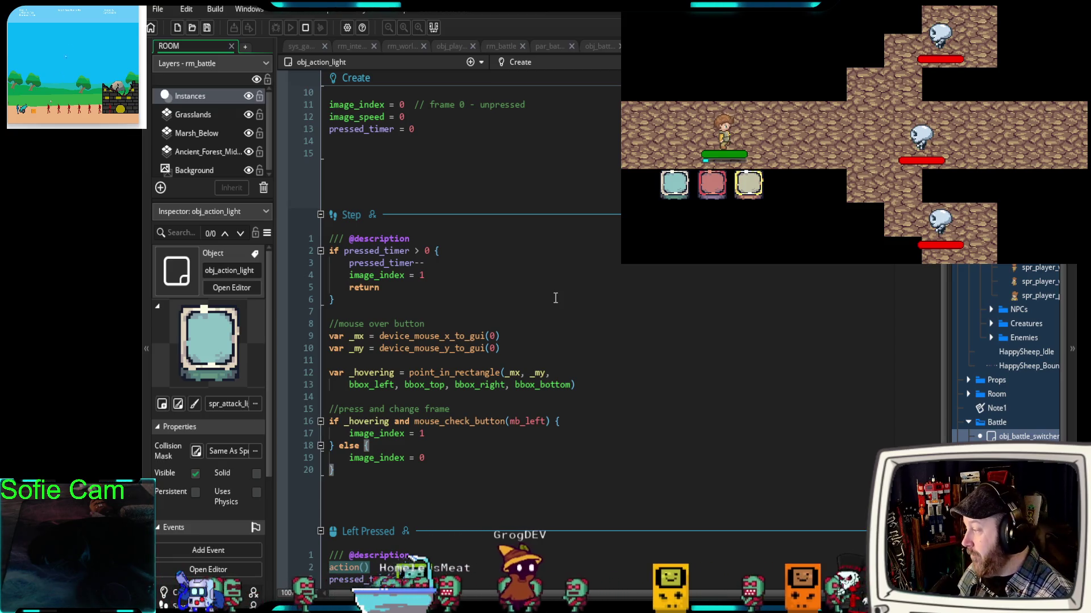
pyautogui.scroll(-2, 518, 290)
pyautogui.click(431, 507)
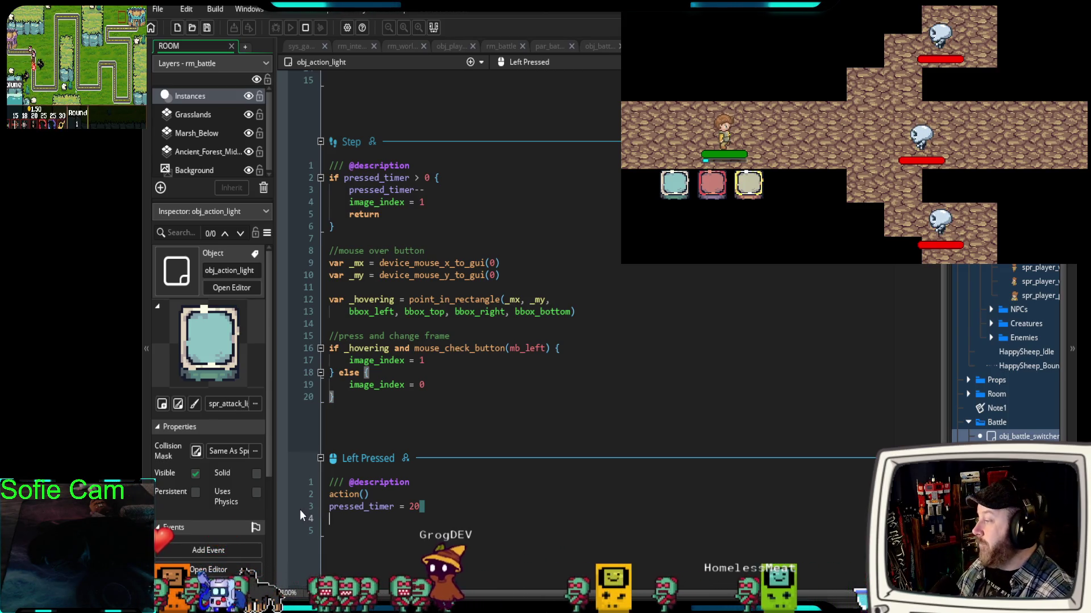
pyautogui.scroll(5, 502, 454)
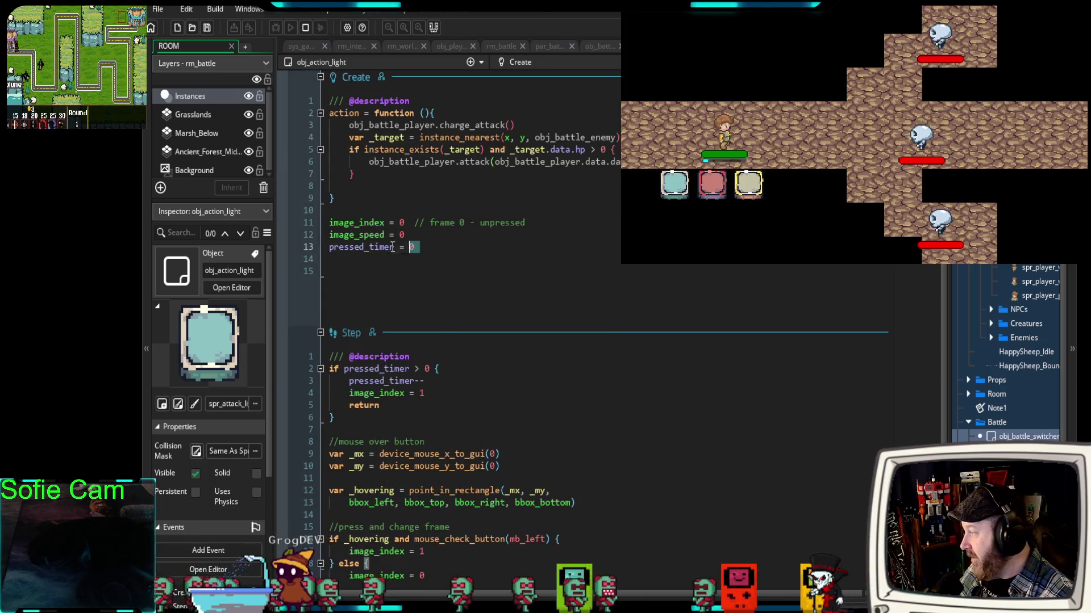
pyautogui.moveTo(421, 248); pyautogui.dragTo(330, 210)
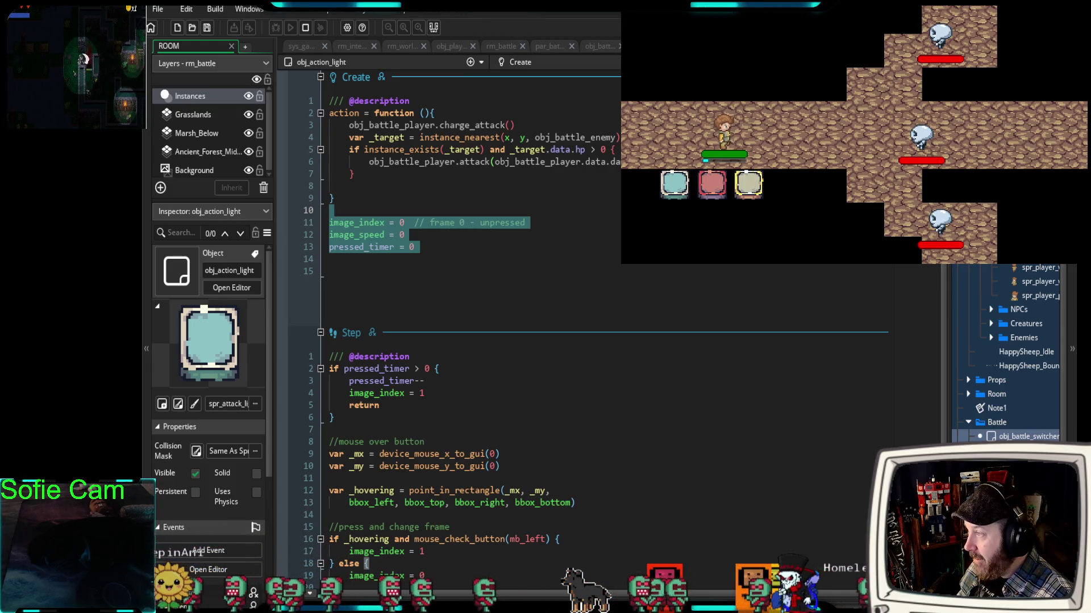
# - In obj_action_heavy's Create event, delete the commented-out charge check lines and re-indent the empty line
pyautogui.click(405, 149)
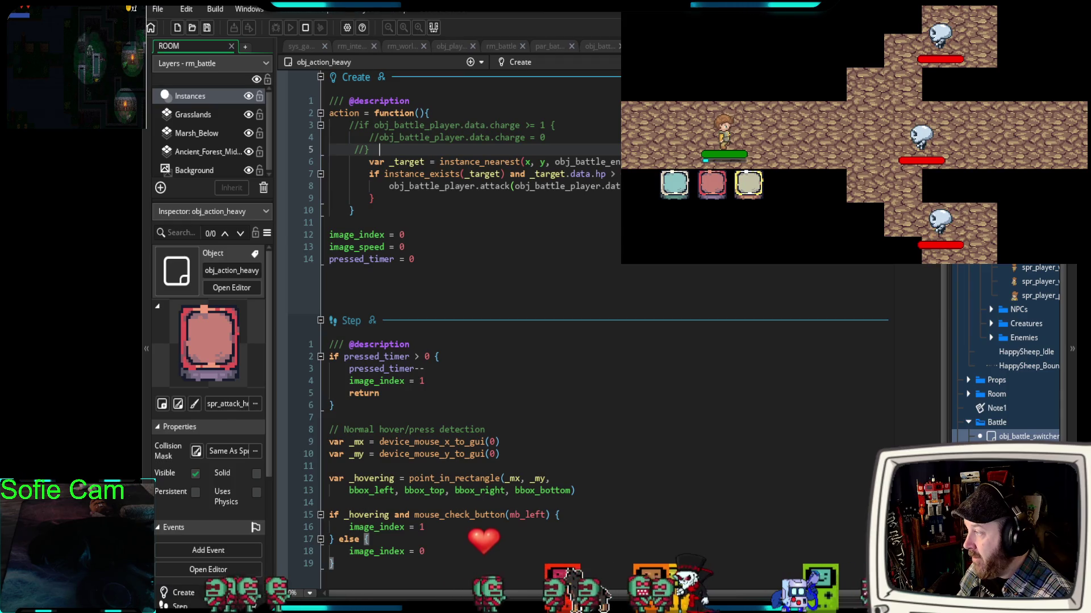
pyautogui.moveTo(405, 148)
pyautogui.mouseDown()
pyautogui.moveTo(349, 149)
pyautogui.moveTo(329, 122)
pyautogui.mouseUp()
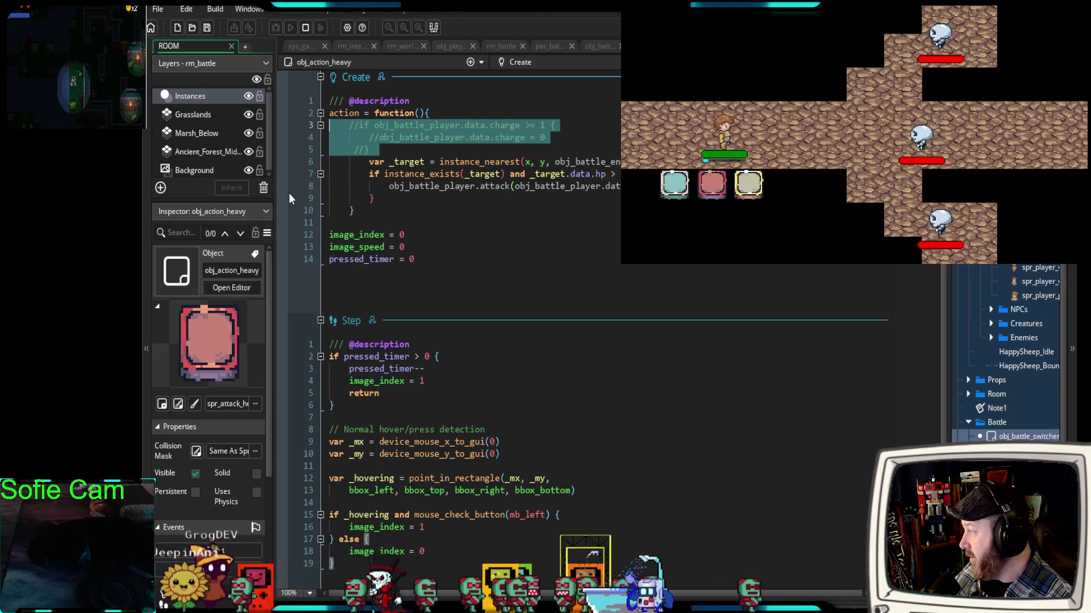
pyautogui.press('BackSpace')
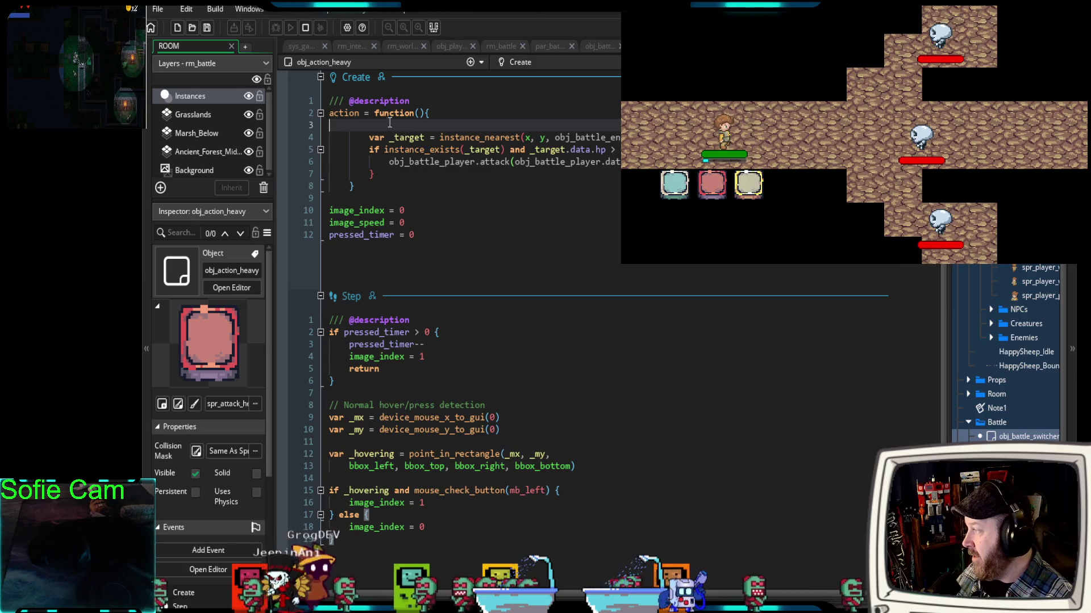
pyautogui.press('Tab')
pyautogui.press('Tab')
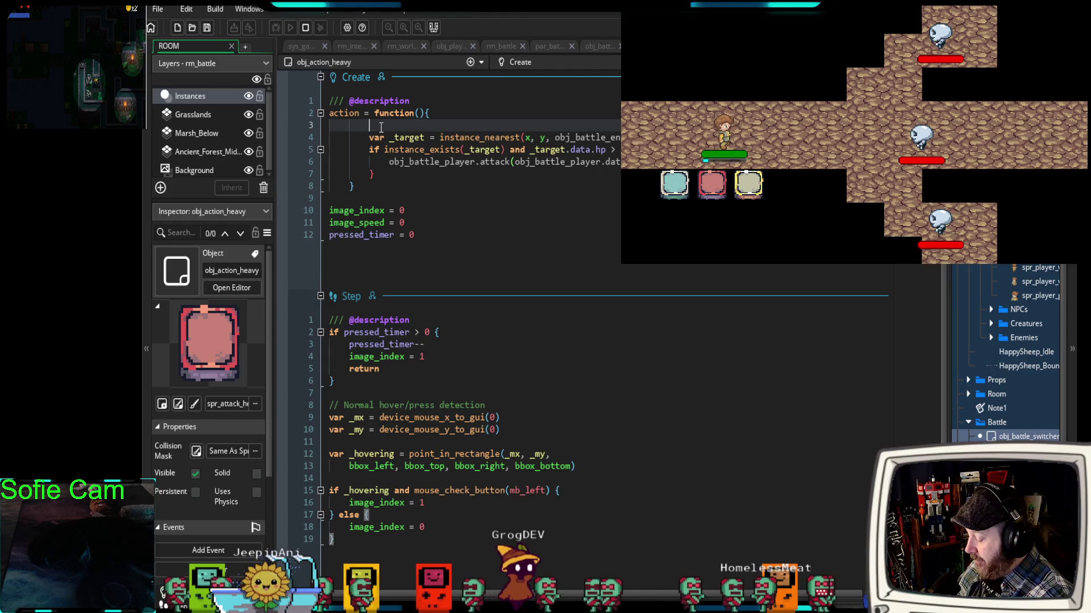
# - Start the action function with obj_battle_player.charge_attack( using the obj_battle_player autocomplete suggestion
pyautogui.write('obj_p')
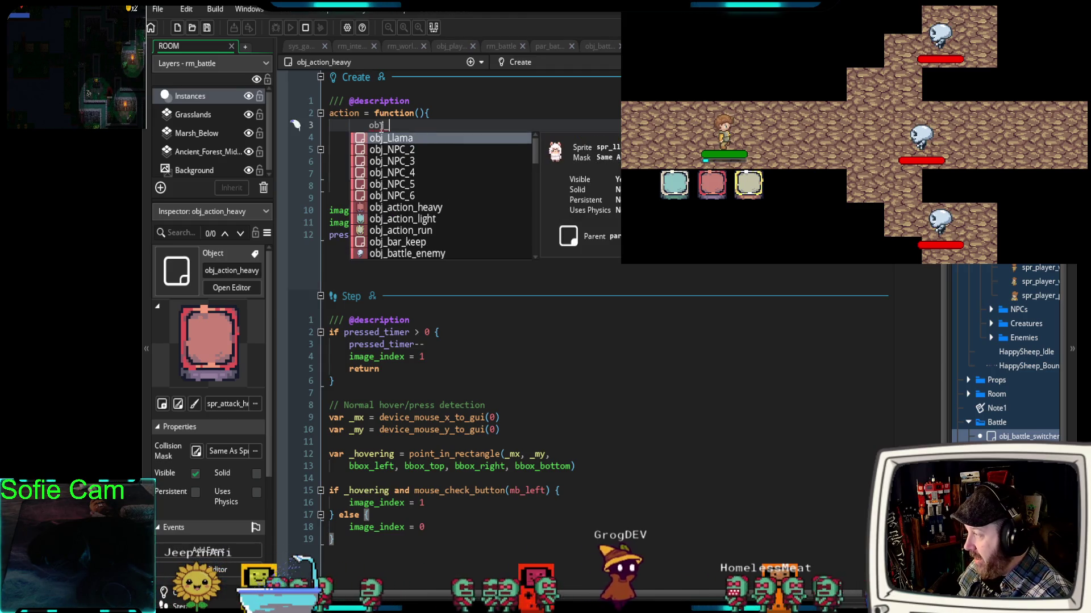
pyautogui.press('BackSpace')
pyautogui.write('battle_p')
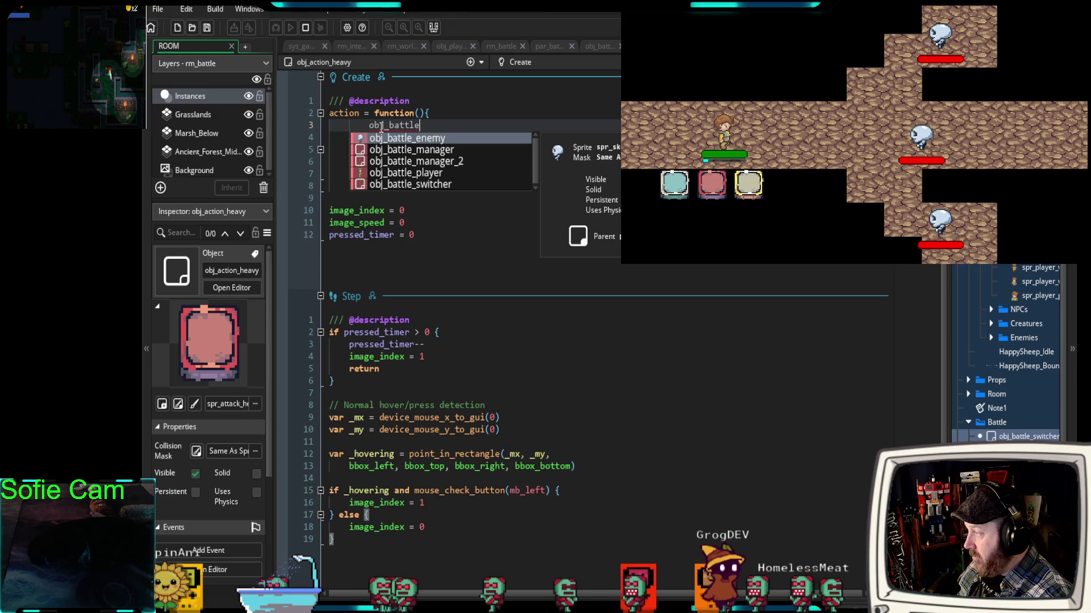
pyautogui.press('Return')
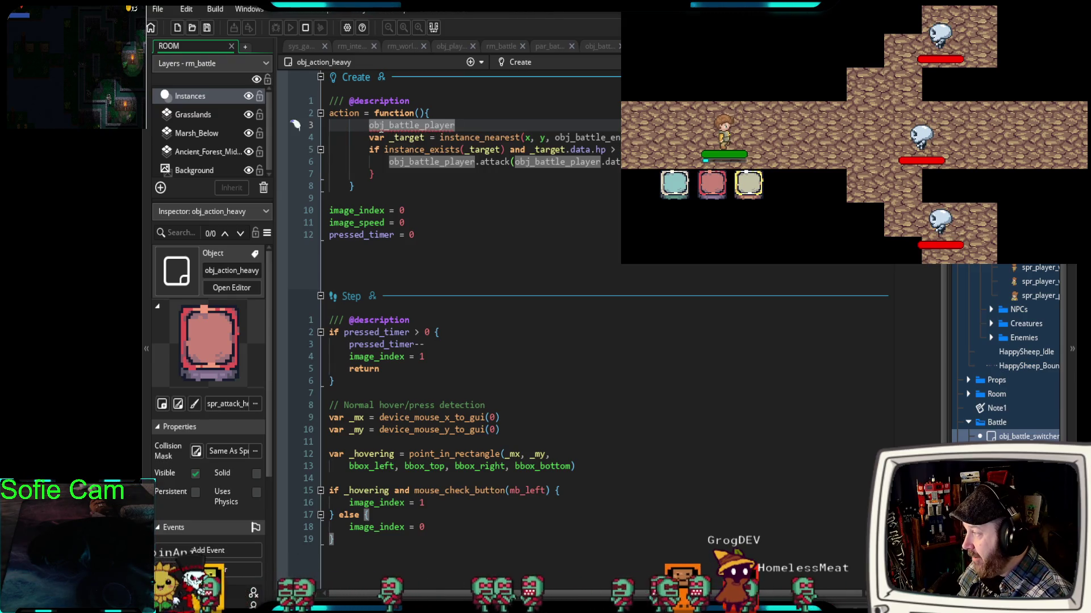
pyautogui.write('.charge_att')
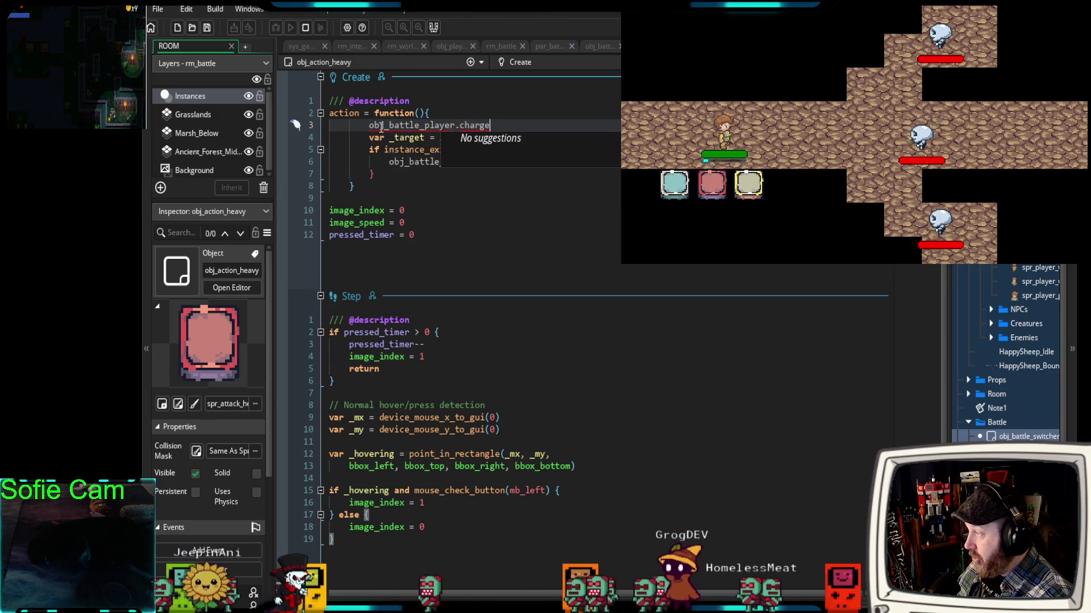
pyautogui.write('ack')
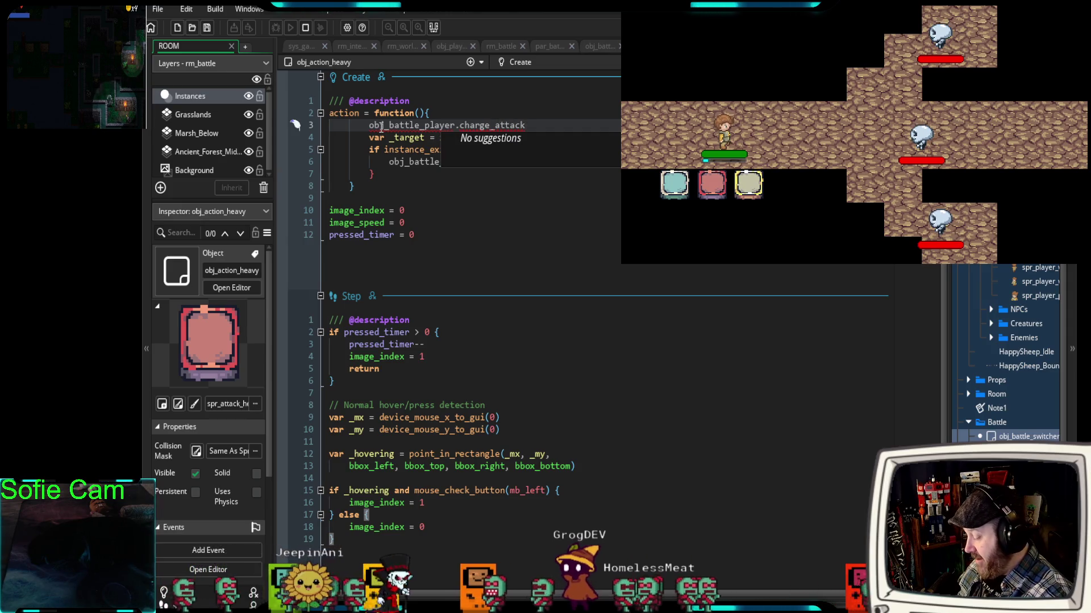
pyautogui.write('(')
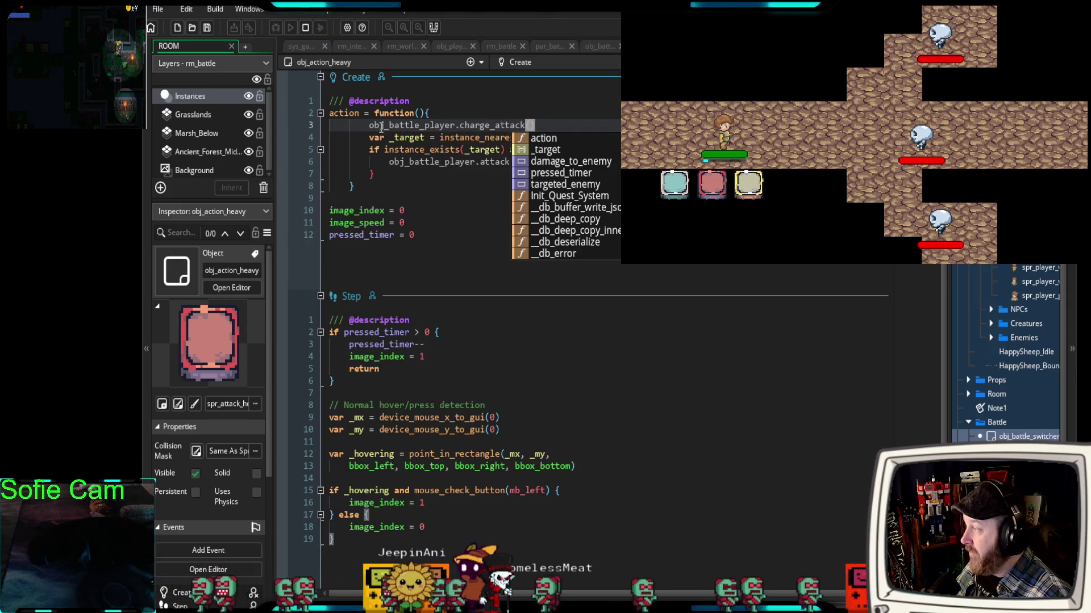